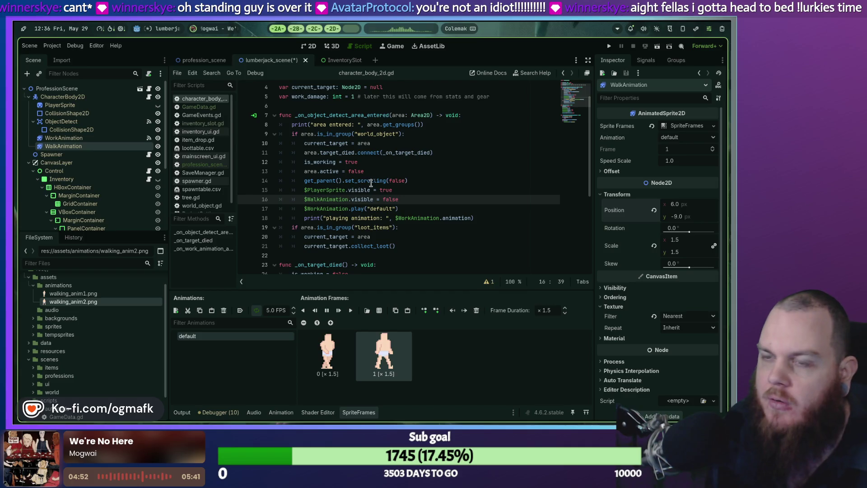
Step: Try adding a WalkAnimation line in _on_target_died, then remove it again
scroll(371, 182, "up", 1)
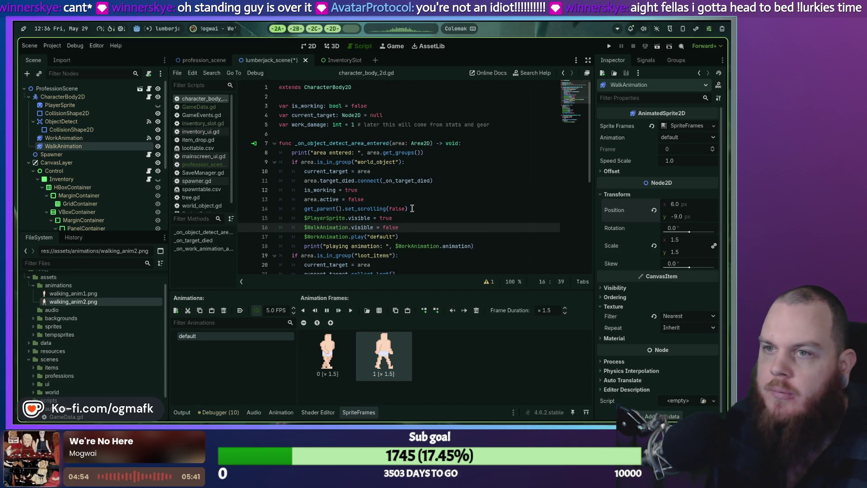
scroll(409, 208, "down", 1)
left_click(405, 208)
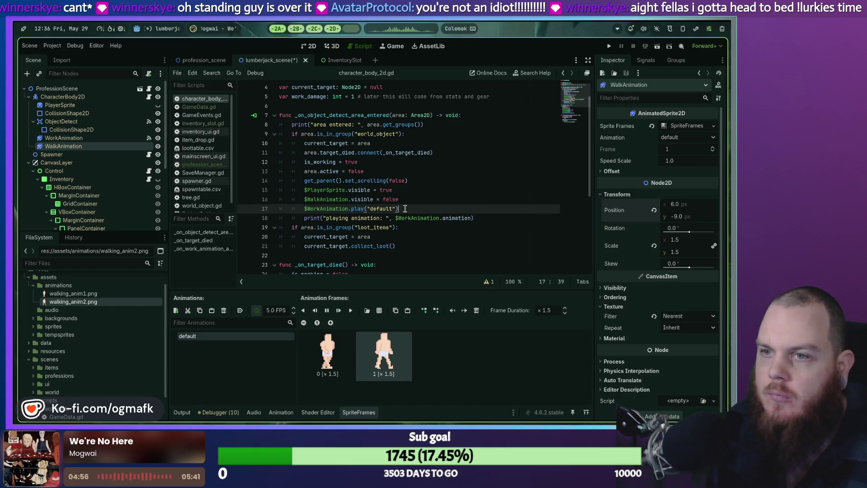
key("Return")
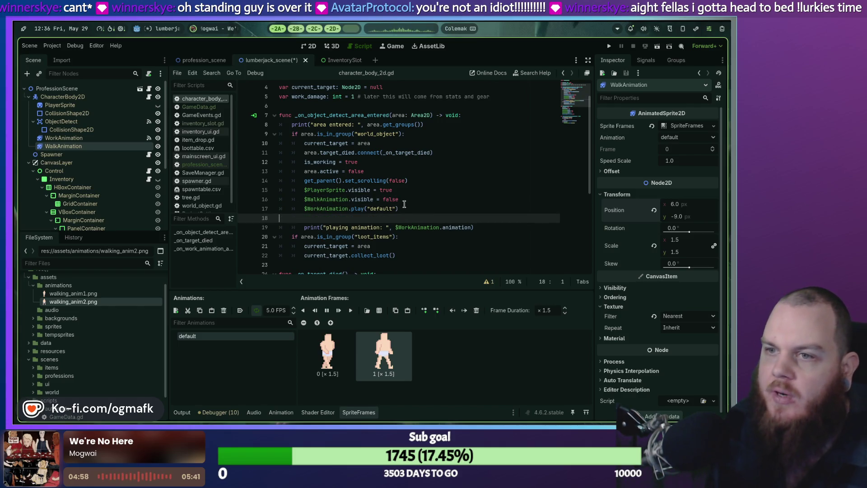
key("ctrl+z")
scroll(400, 212, "down", 3)
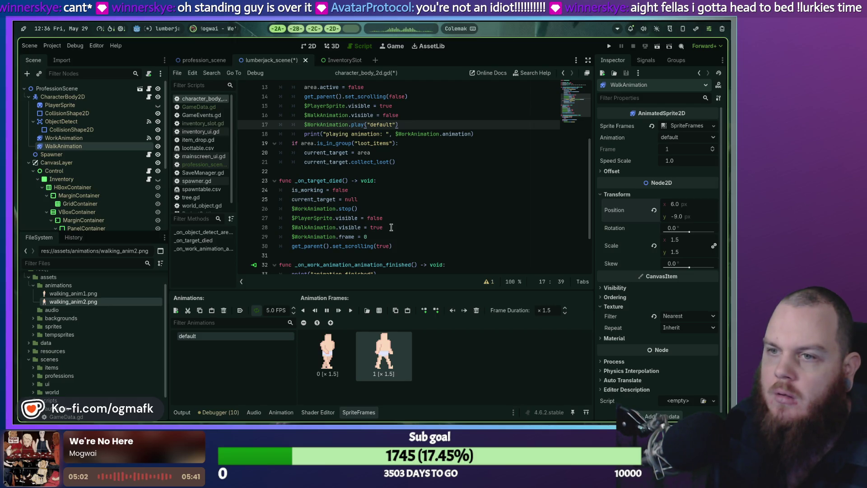
left_click(393, 227)
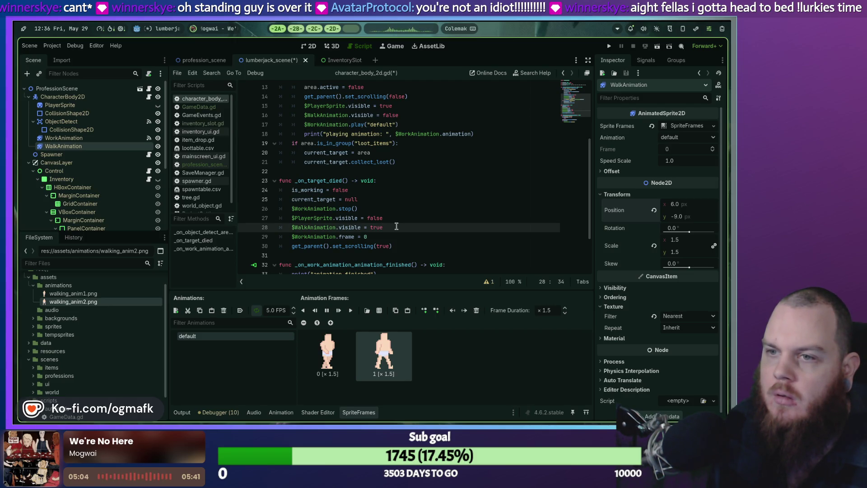
key("Return")
type("%$")
key("BackSpace")
key("BackSpace")
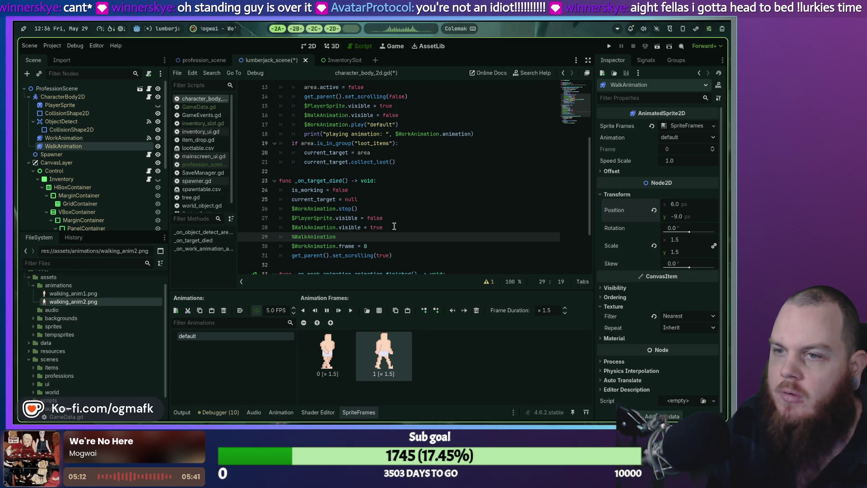
type(".")
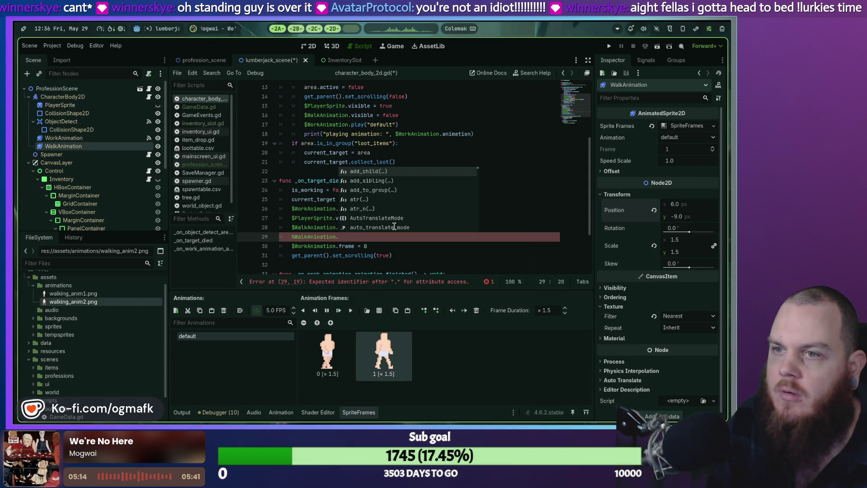
key("Escape")
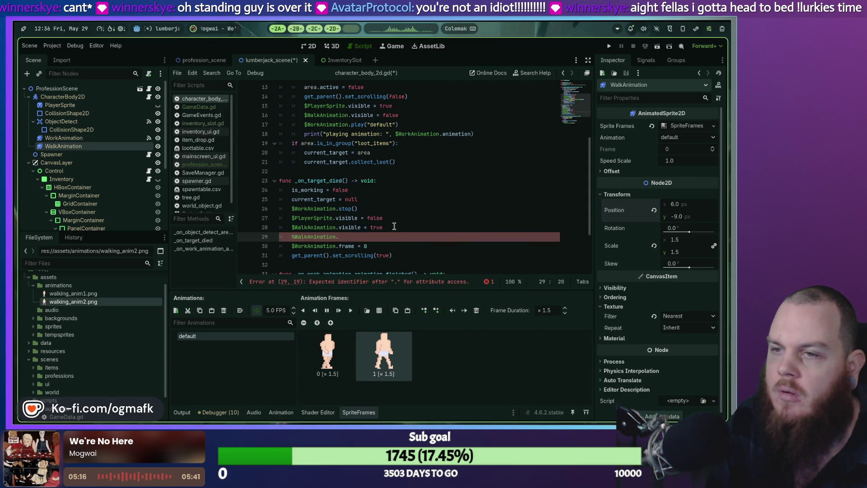
key("BackSpace")
key("BackSpace")
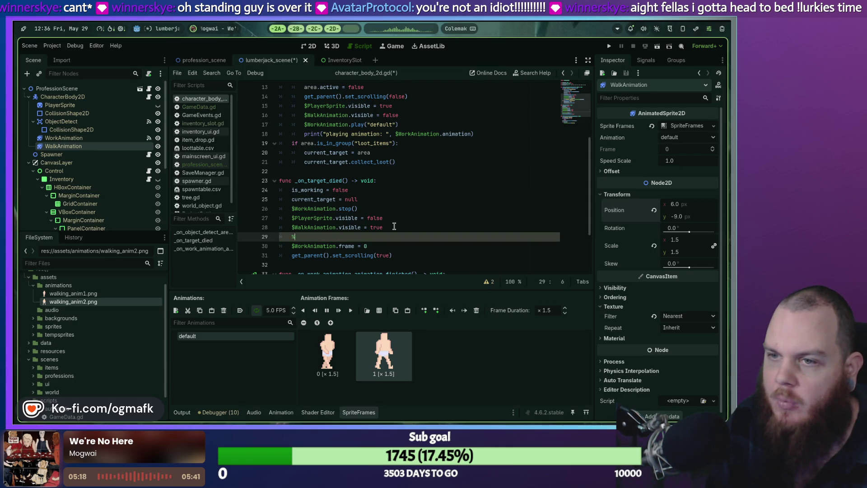
key("BackSpace")
Step: Create a func _ready() -> void: above _on_object_detect_area_entered using autocomplete
scroll(394, 226, "up", 4)
left_click(298, 134)
key("Return")
key("Return")
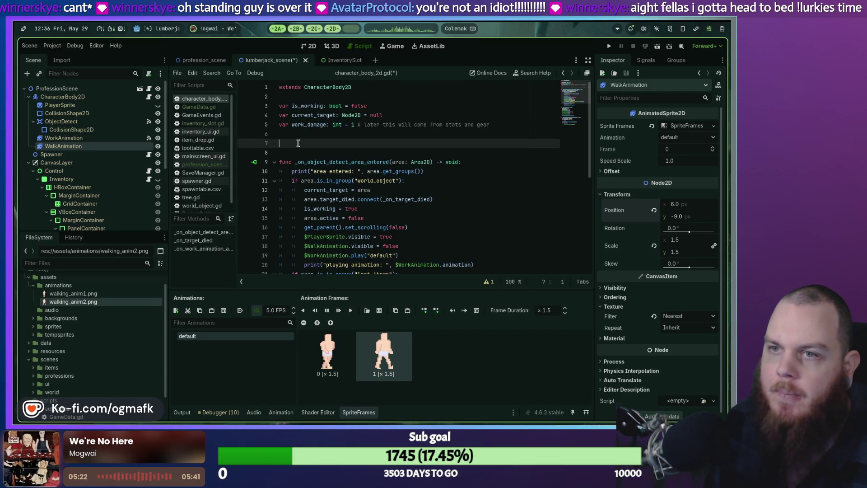
key("Up")
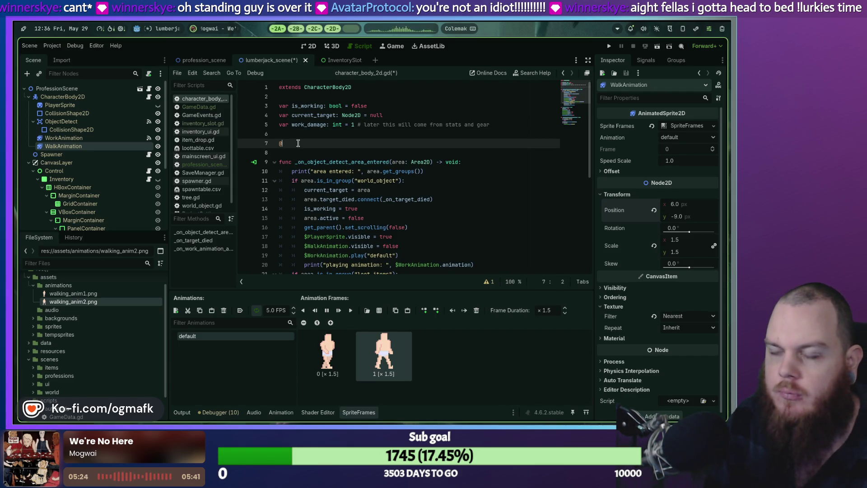
type("@")
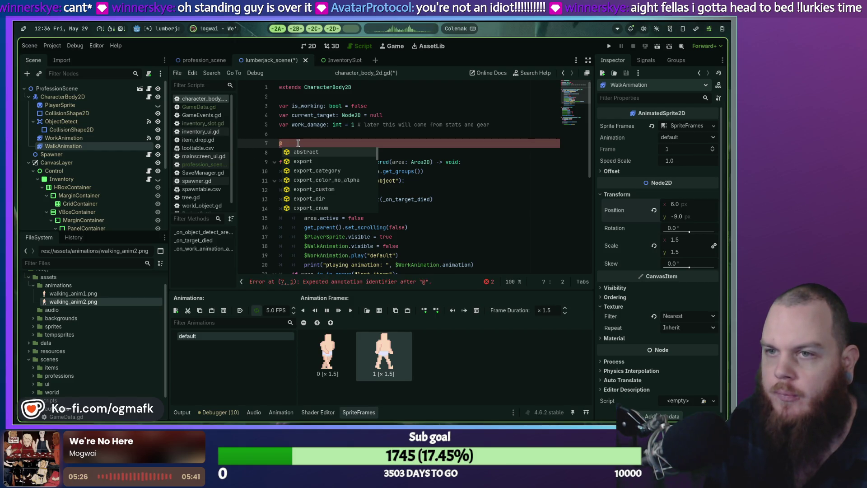
key("BackSpace")
type("func")
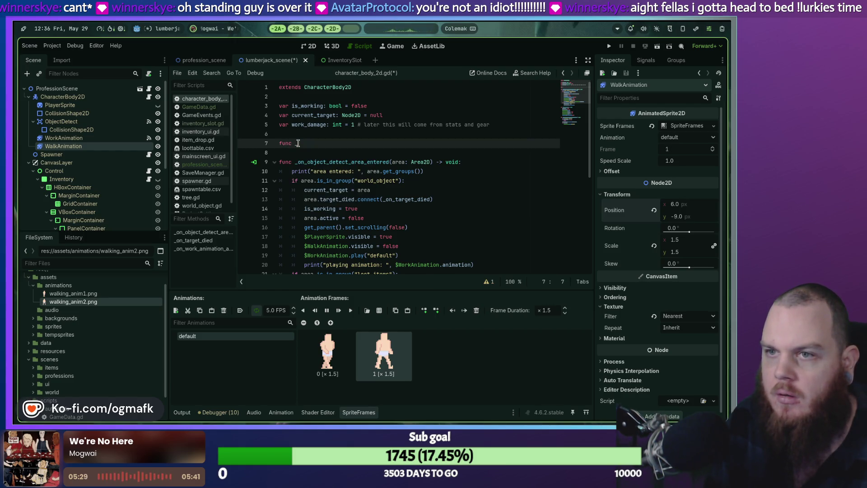
type("_rea")
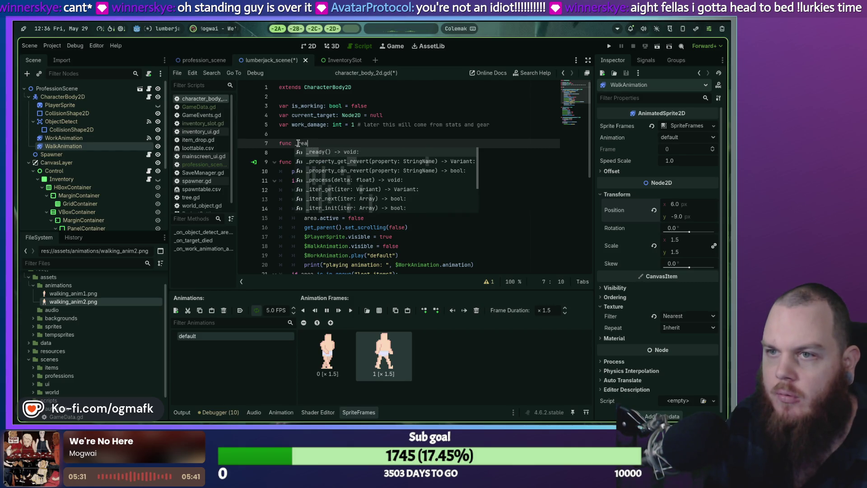
key("Return")
key("Return")
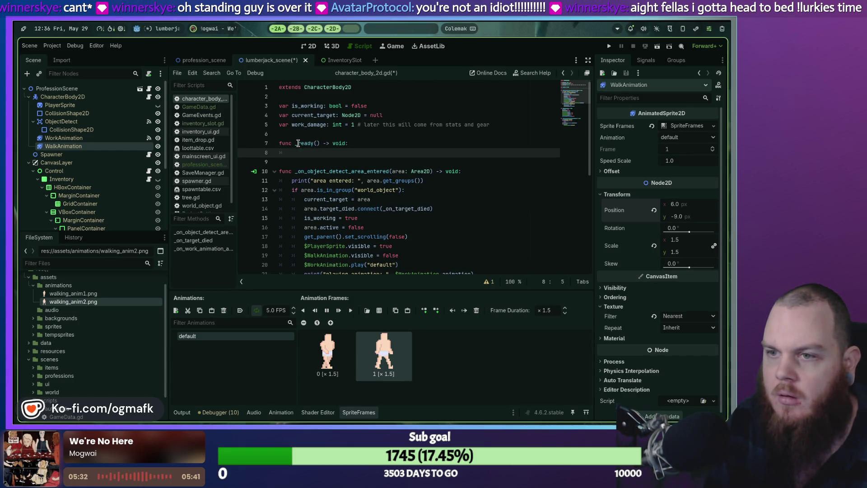
type("ge")
Step: Fill _ready with $WalkAnimation.play("default") and run the game with F5
key("BackSpace")
key("BackSpace")
type("$Wa")
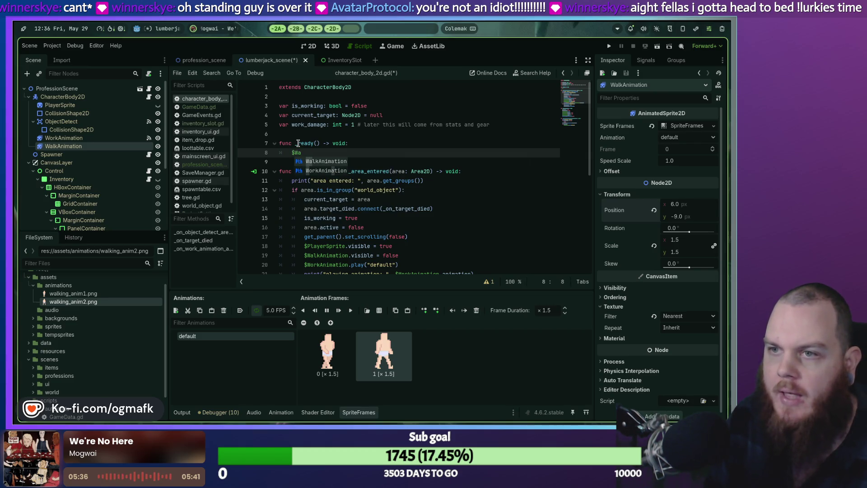
key("Return")
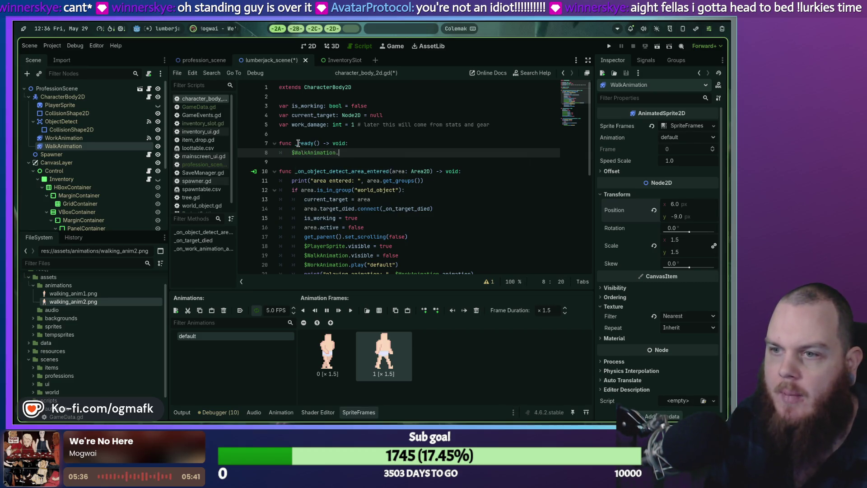
type(".play")
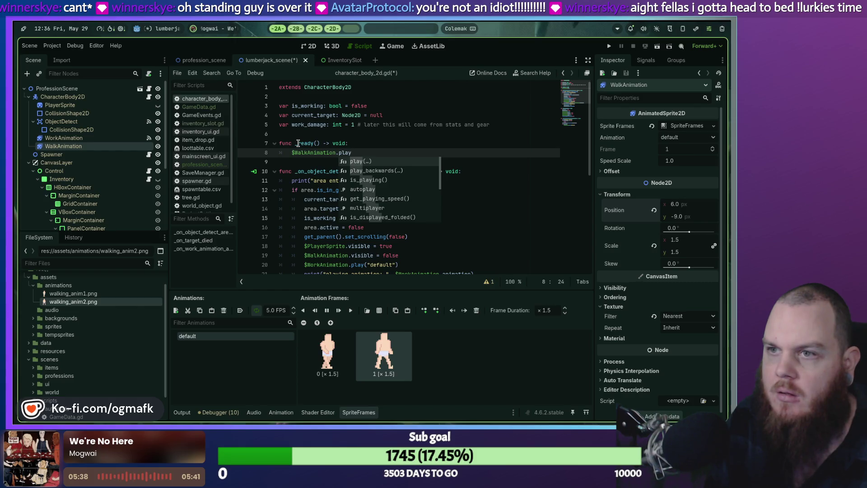
type("(0")
key("BackSpace")
type("\"de")
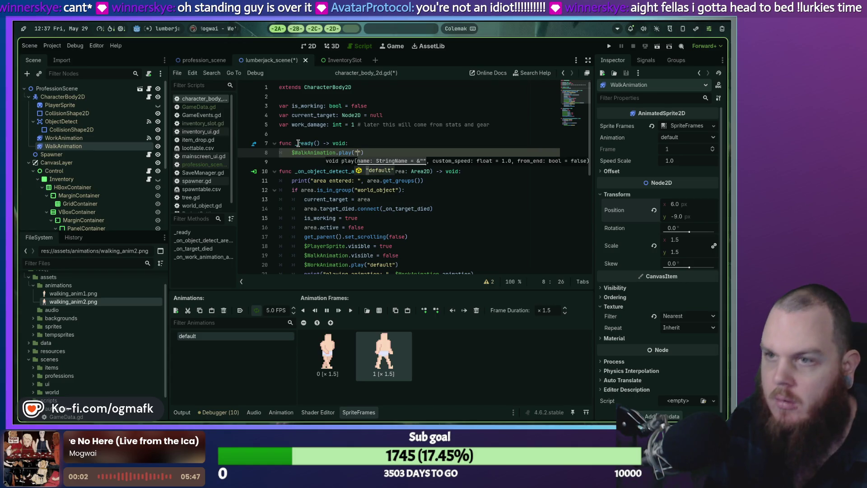
type("fault")
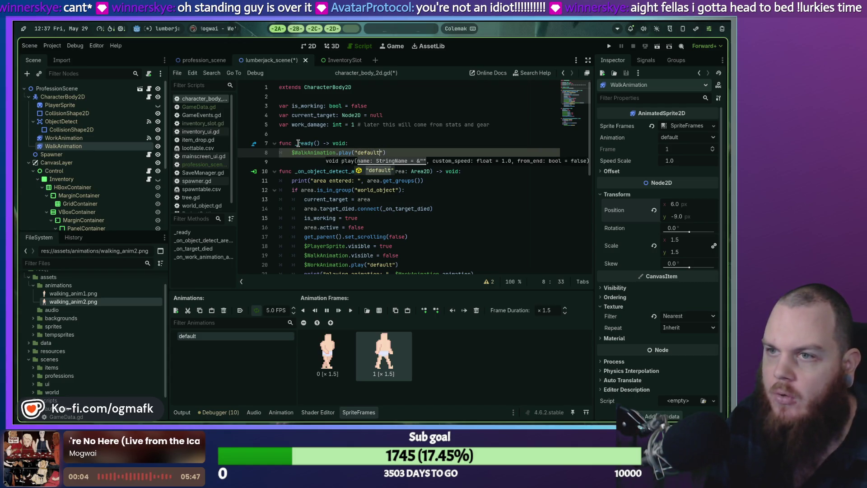
left_click(369, 138)
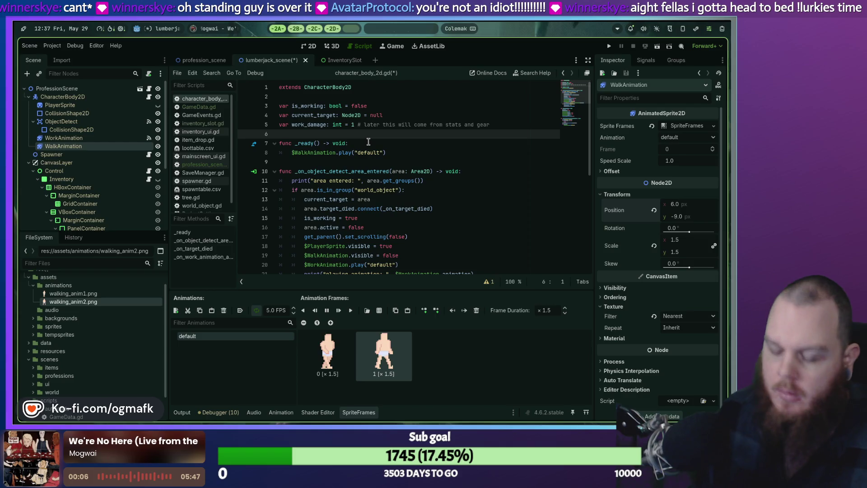
key("F5")
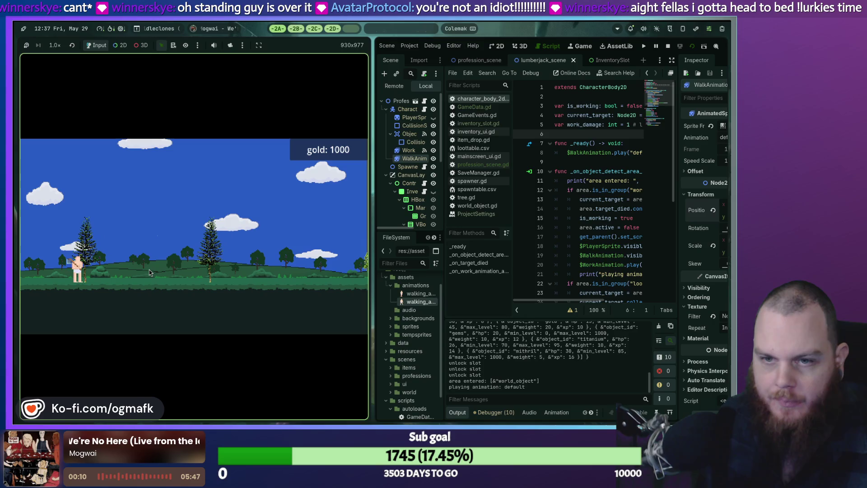
Step: Watch the character walk among the pines full screen, then stop the game with F8
key("super+f")
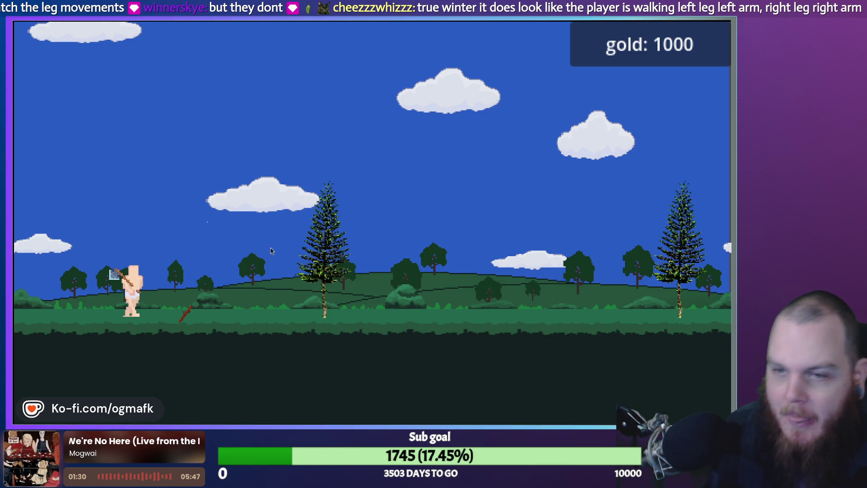
key("F8")
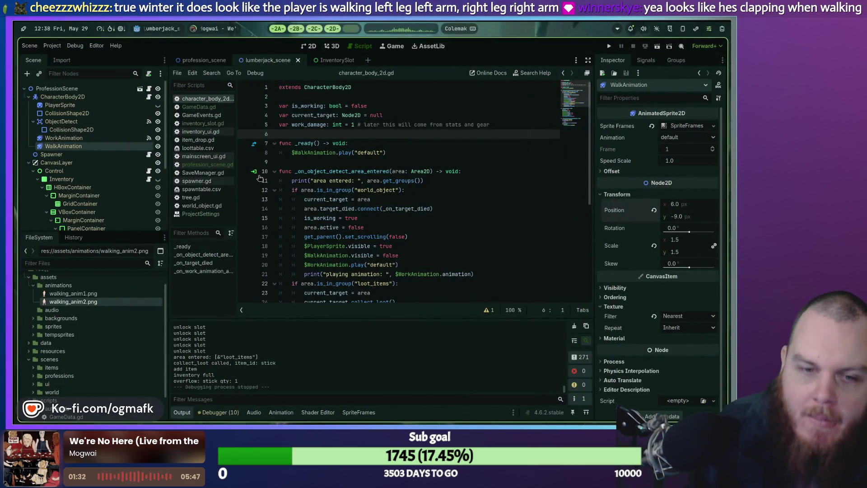
Step: View the profession_scene walk SpriteFrames, then move over to the Steam workspace
scroll(347, 195, "down", 6)
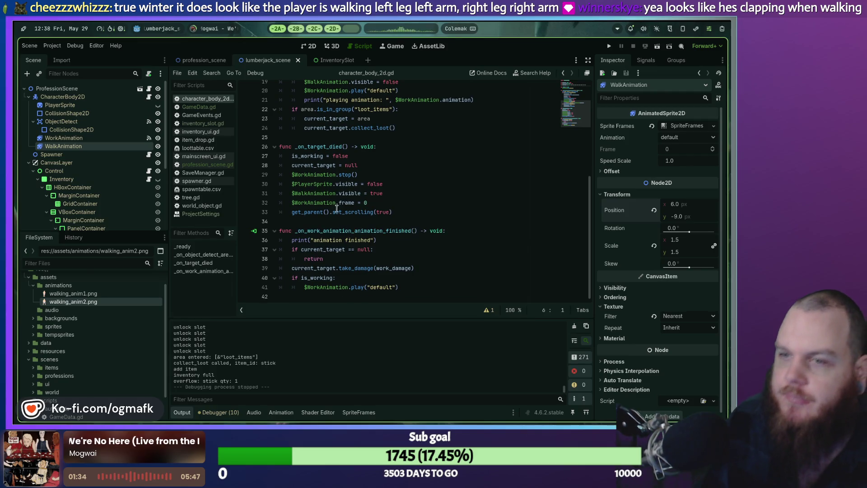
scroll(354, 194, "up", 5)
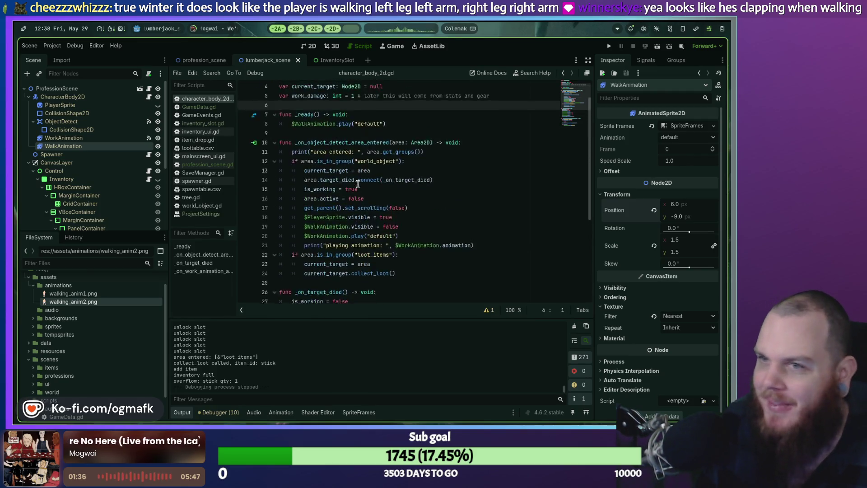
scroll(358, 184, "up", 1)
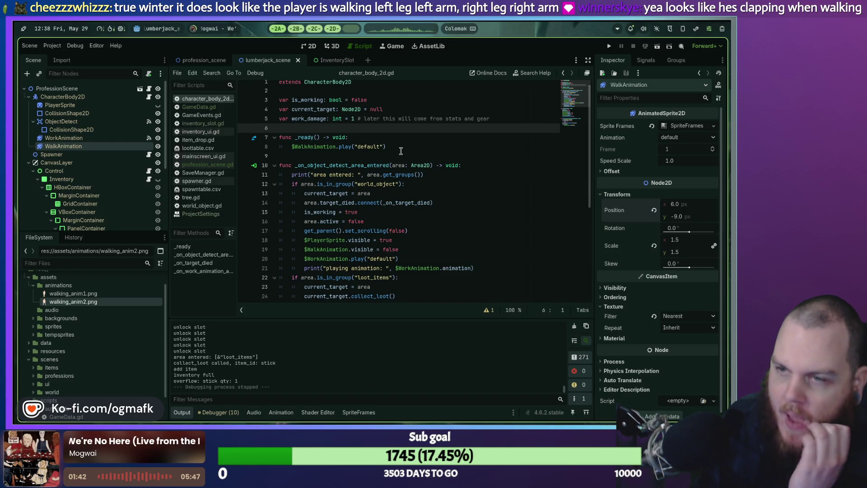
scroll(426, 116, "down", 6)
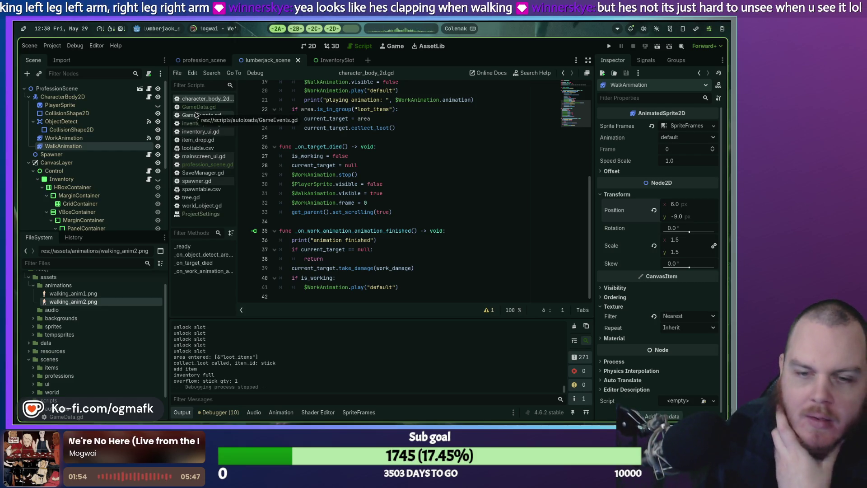
left_click(202, 59)
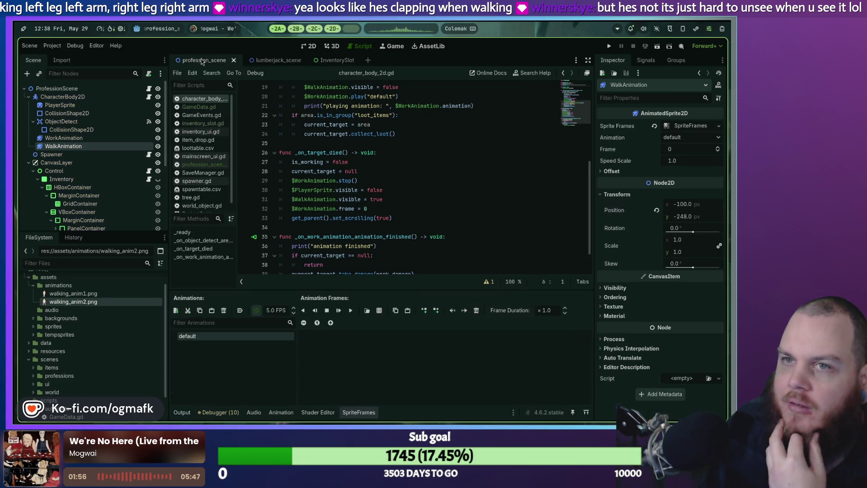
left_click(317, 30)
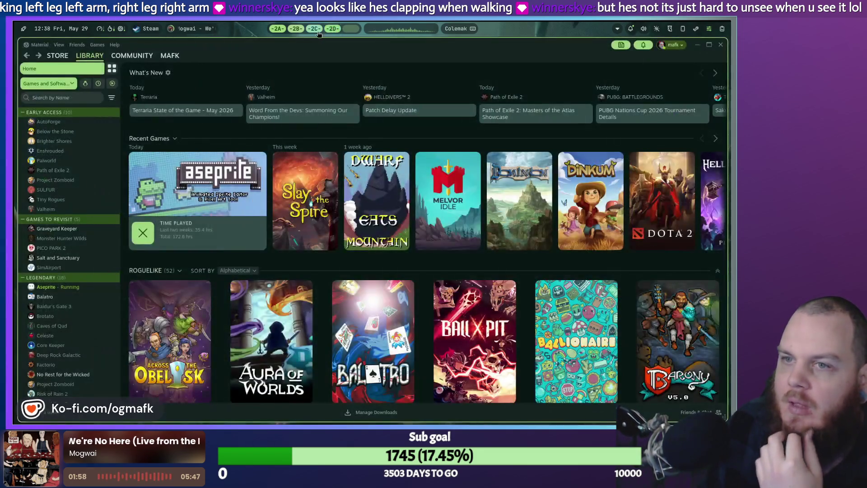
Step: Switch from Steam toward the Aseprite workspace using the -2B- workspace pill
left_click(297, 29)
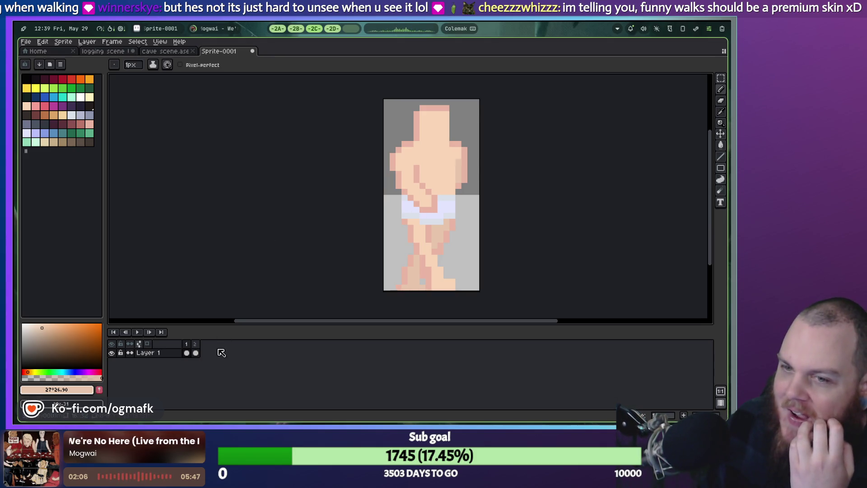
Step: Inspect walk frame 2 by marquee-selecting the figure's upper body, deselect, and return to Godot
left_click(195, 353)
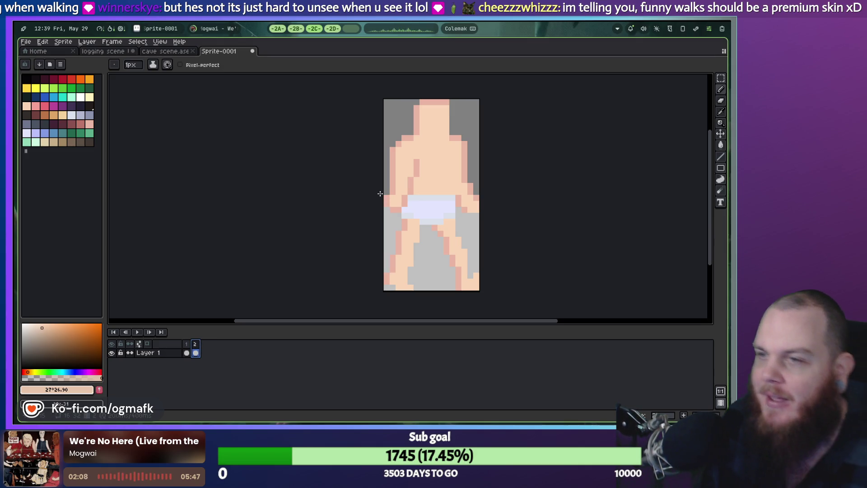
key("m")
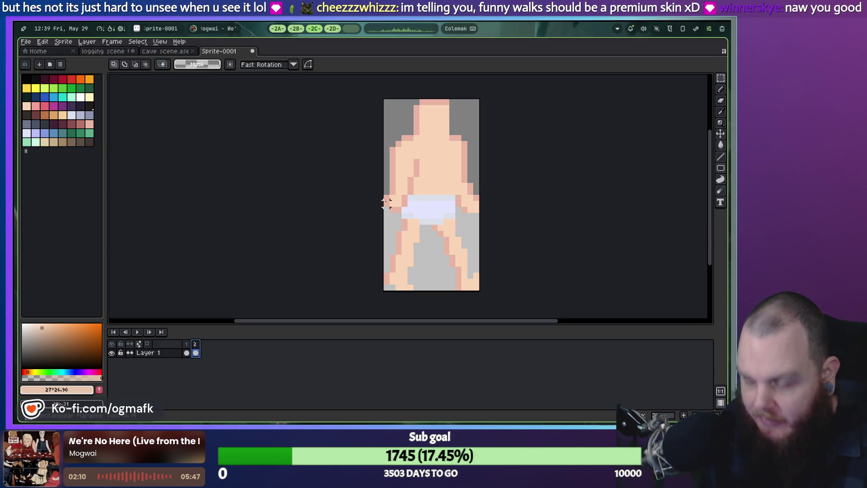
mouse_move(385, 210)
left_mouse_down()
mouse_move(457, 204)
mouse_move(478, 97)
left_mouse_up()
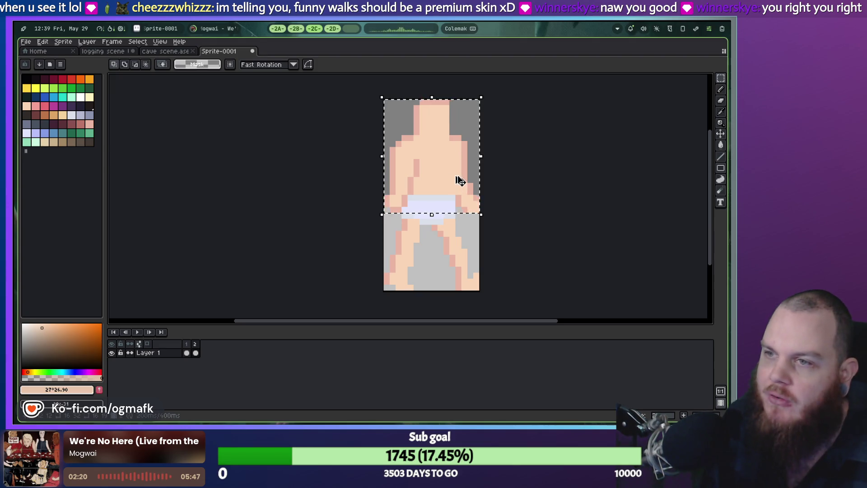
key("ctrl+d")
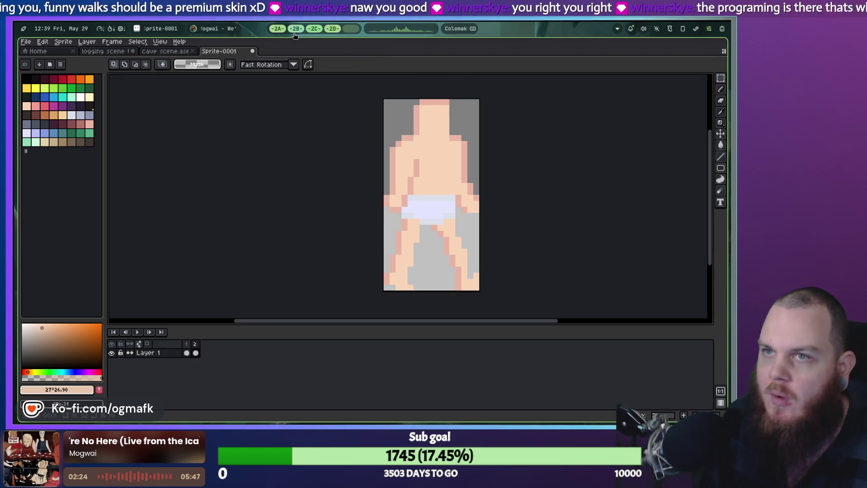
key("alt+Tab")
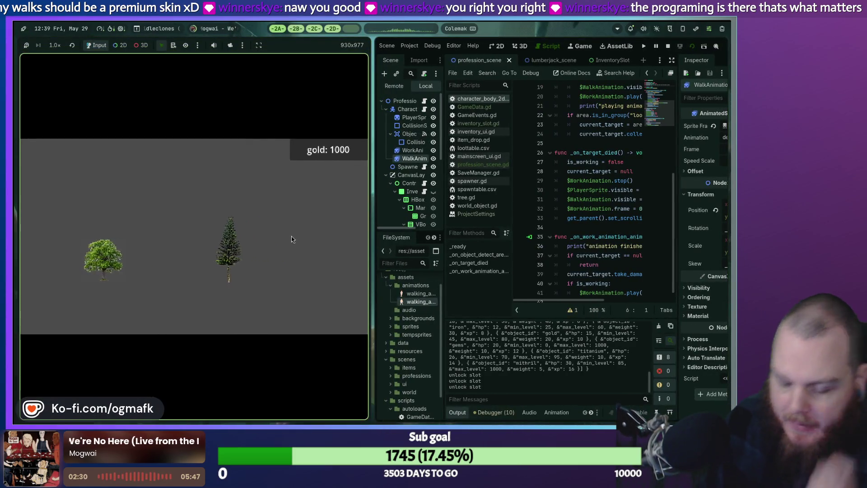
Step: Stop the running game with F8 and relaunch it with F5
key("F8")
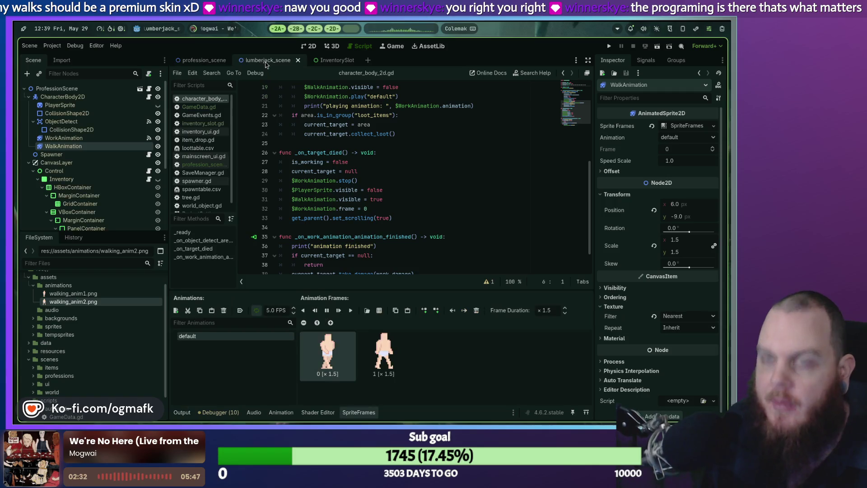
key("F5")
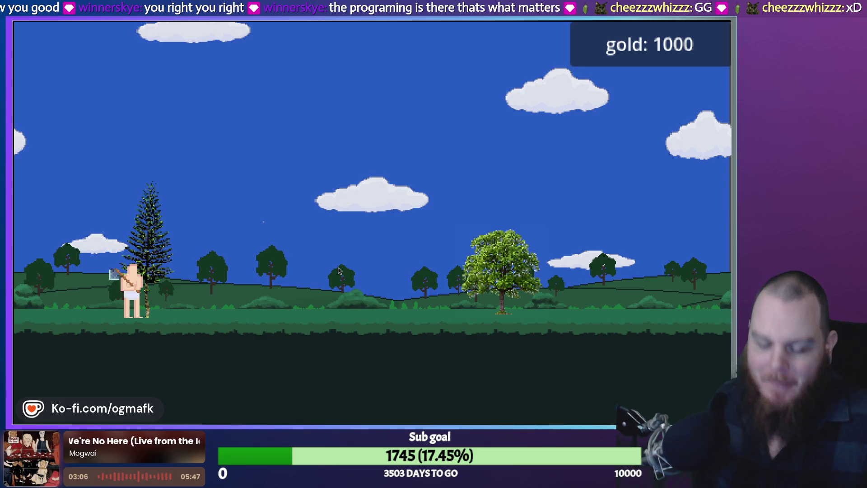
Step: Buy three 'increase stack size' upgrades in the inventory, dropping gold to 700
key("i")
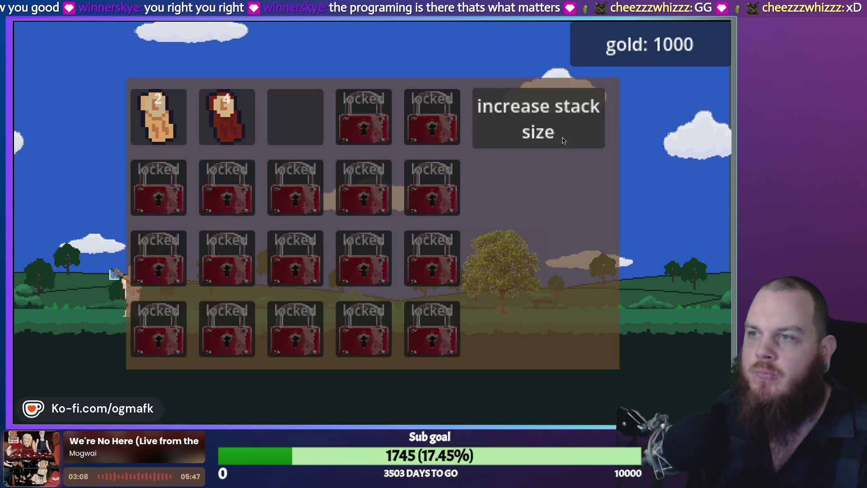
left_click(563, 139)
left_click(563, 139)
left_click(562, 139)
key("i")
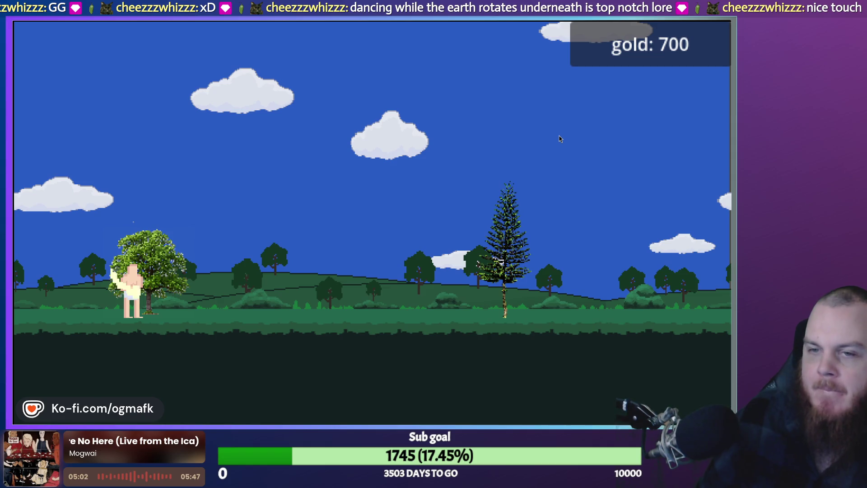
Step: Stop the running game with F8 and switch over to Aseprite
key("F8")
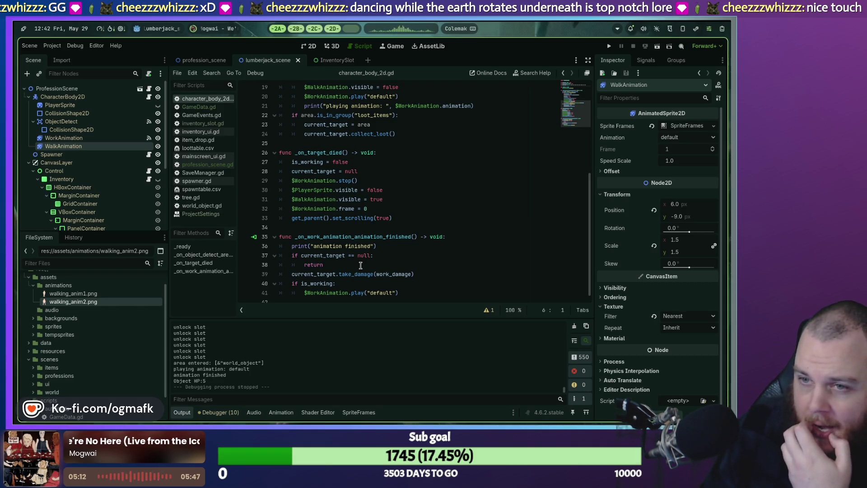
left_click(299, 29)
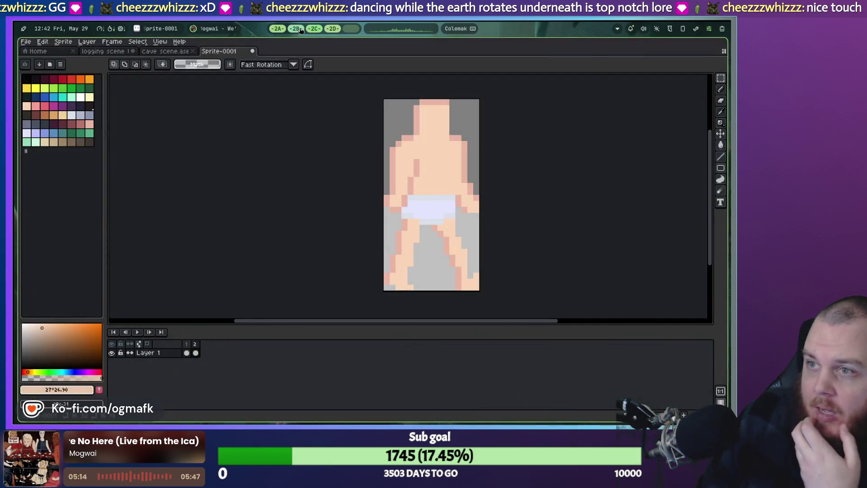
Step: Open the logging scene, show all layers, centre the big pine, and hide the axe layer
left_click(132, 52)
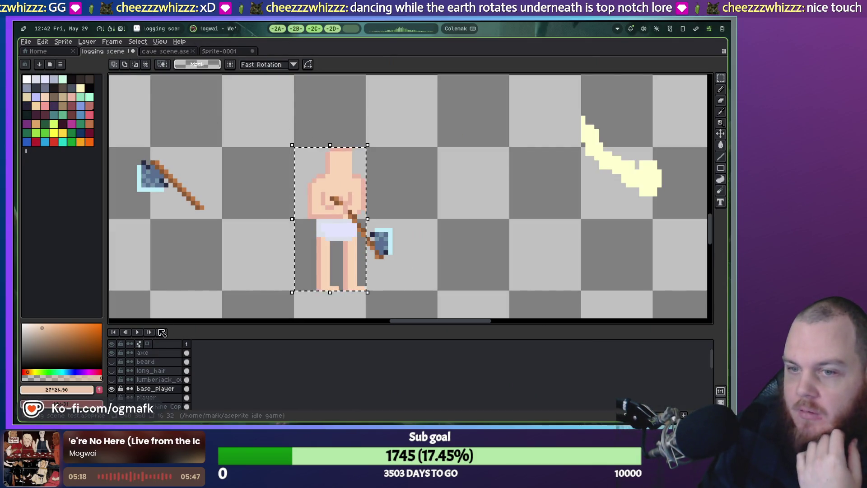
left_click(112, 345)
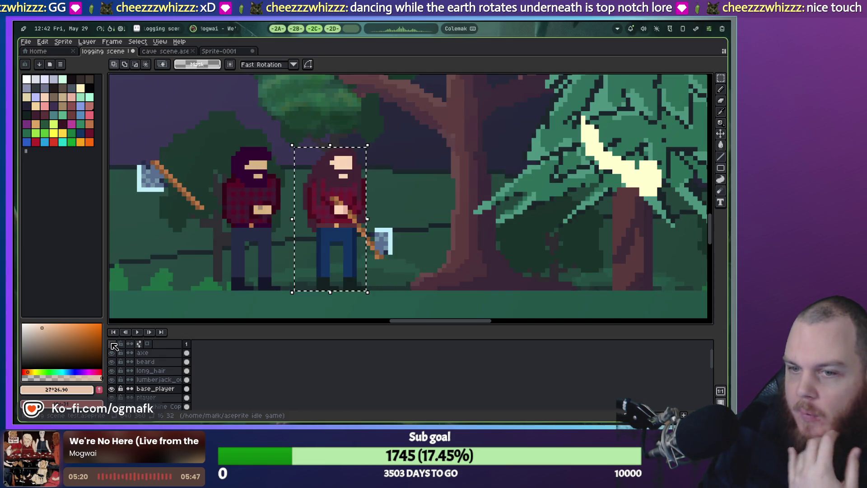
scroll(121, 364, "down", 1)
scroll(371, 251, "down", 4)
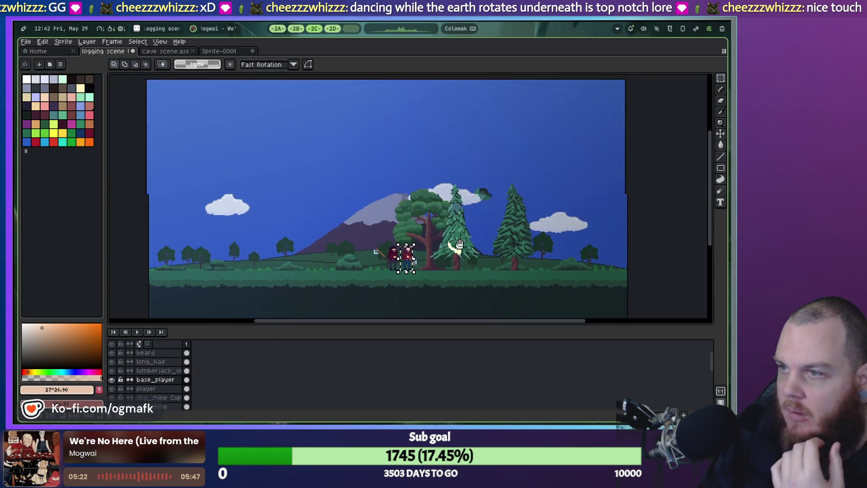
scroll(370, 250, "up", 4)
mouse_move(449, 265)
left_mouse_down()
mouse_move(435, 234)
mouse_move(343, 213)
mouse_move(359, 214)
left_mouse_up()
scroll(359, 214, "down", 2)
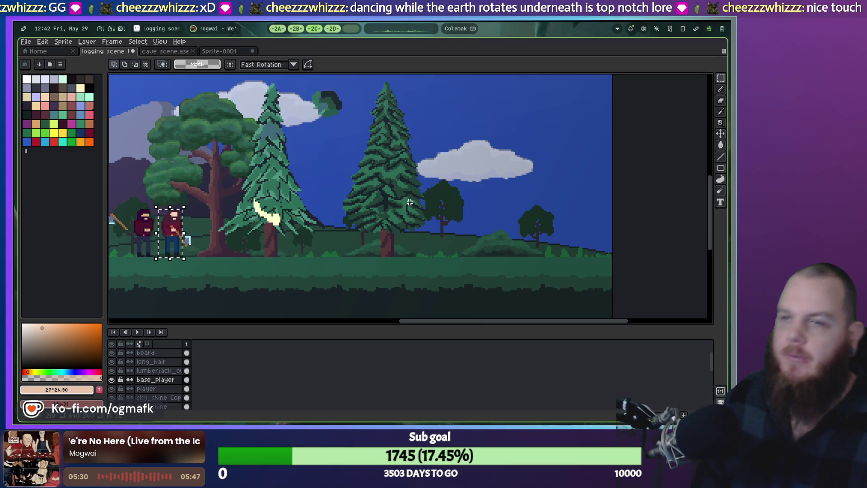
scroll(396, 197, "up", 1)
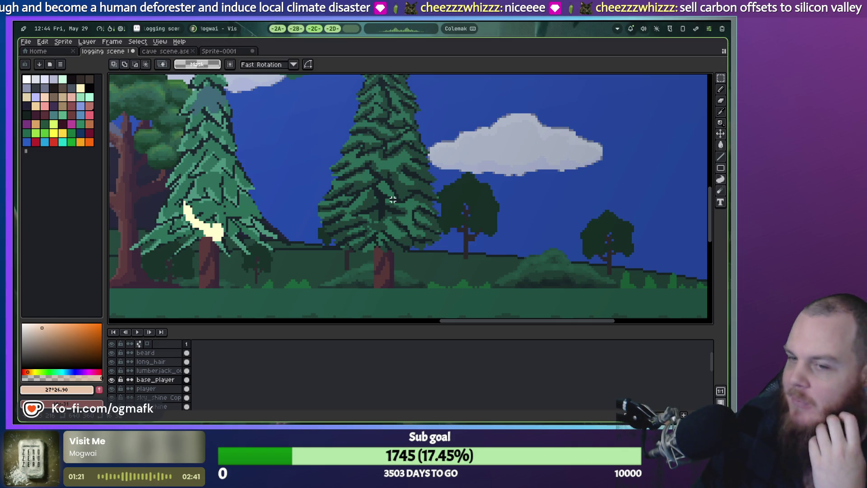
scroll(135, 380, "up", 1)
left_click(111, 353)
Step: Hide the beard, long_hair, lumberjack and player layers and unlock base_player
left_click_drag(115, 360, 115, 391)
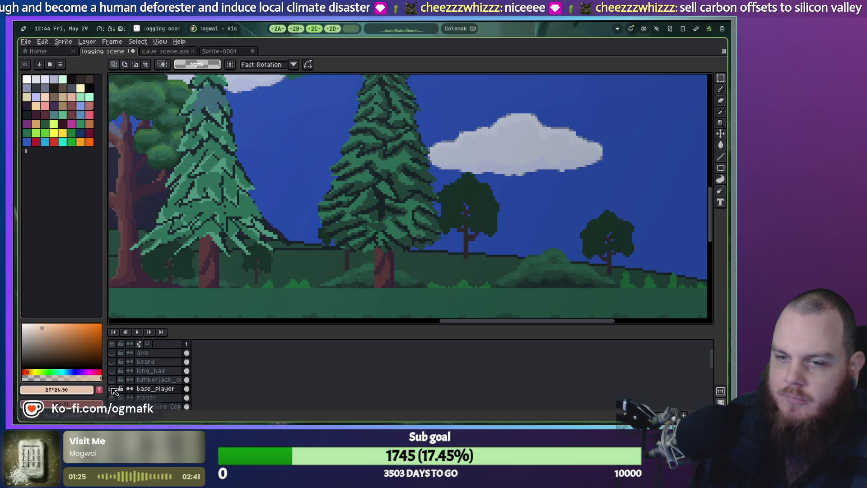
scroll(212, 373, "down", 1)
left_click(120, 380)
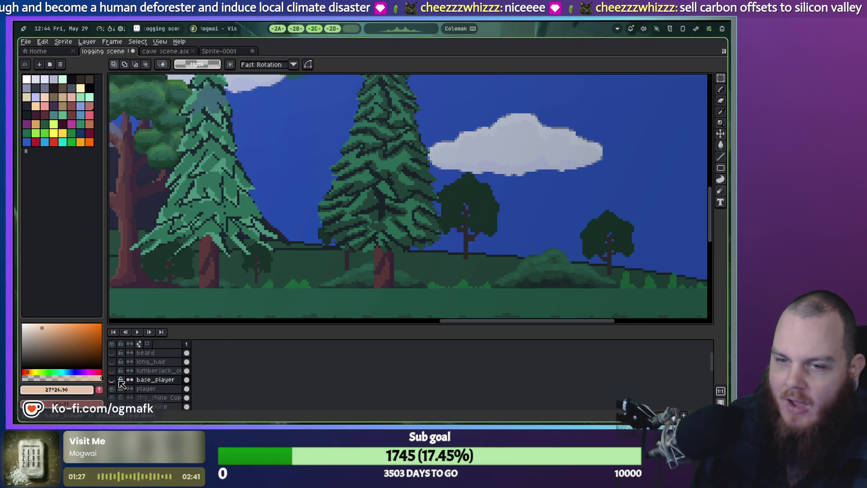
mouse_move(219, 243)
left_mouse_down()
mouse_move(399, 233)
mouse_move(399, 247)
left_mouse_up()
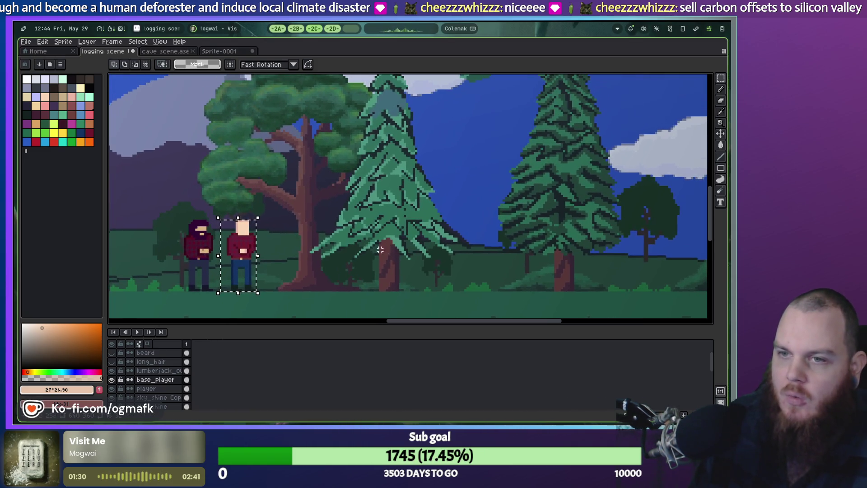
left_click(116, 391)
Step: Briefly show the axe layer while panning over the forest, then hide it again
scroll(280, 263, "up", 1)
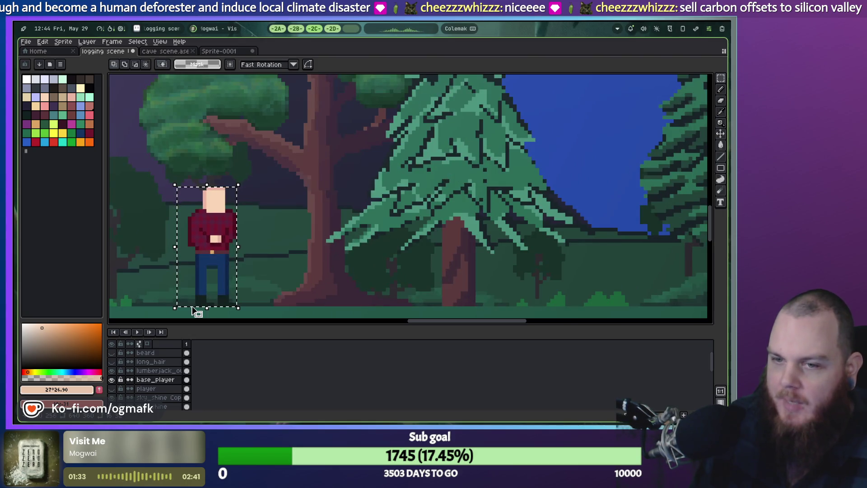
scroll(155, 359, "up", 1)
left_click(111, 353)
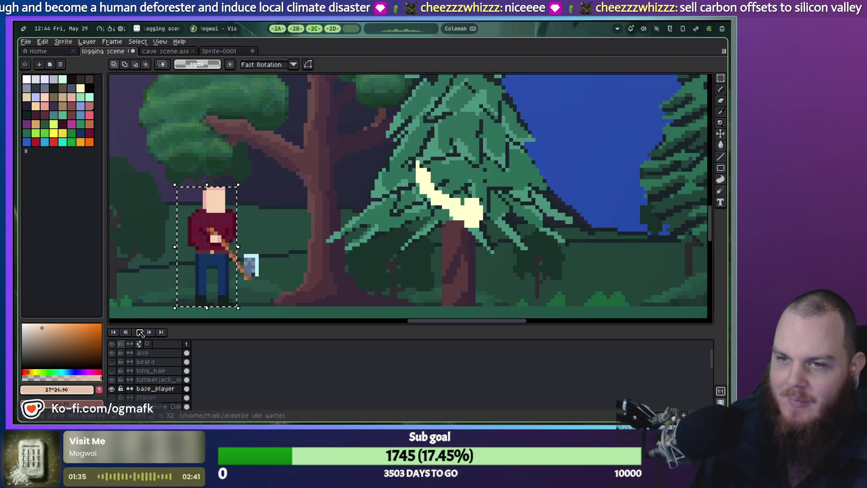
scroll(271, 225, "down", 2)
scroll(271, 225, "up", 1)
scroll(271, 225, "down", 1)
mouse_move(293, 219)
left_mouse_down()
mouse_move(371, 220)
mouse_move(312, 229)
left_mouse_up()
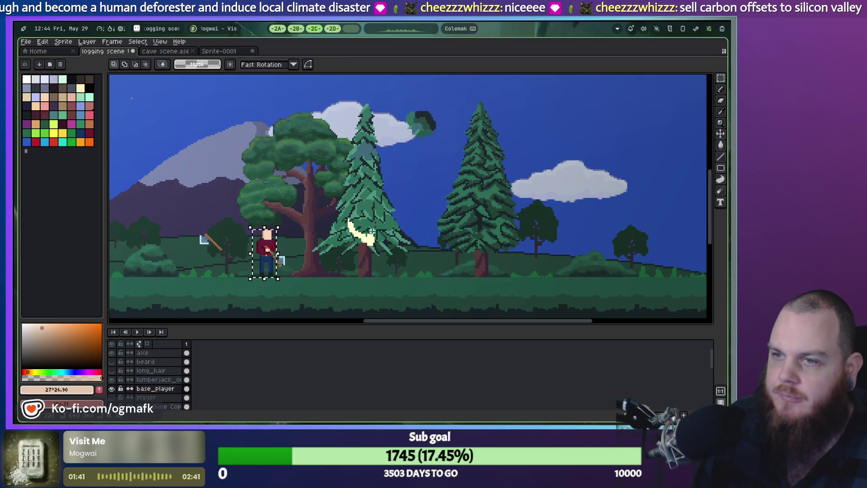
left_click(112, 353)
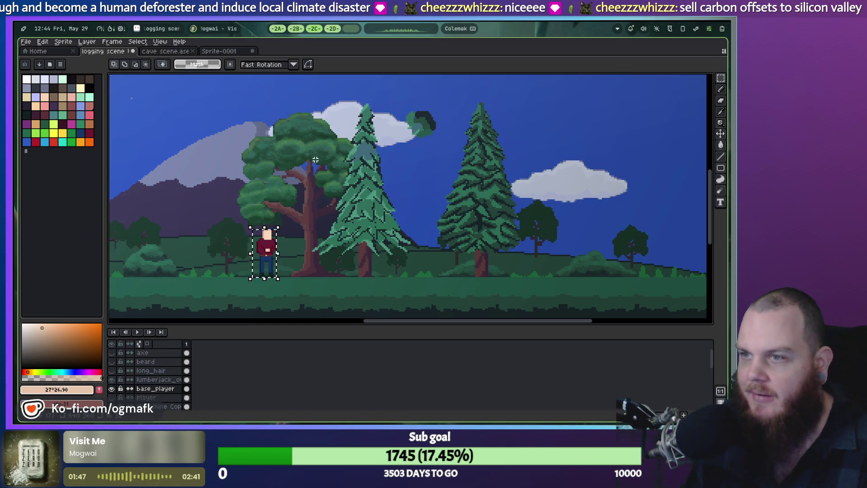
Step: Hide the cloud, mountains and hills layers
scroll(479, 212, "up", 1)
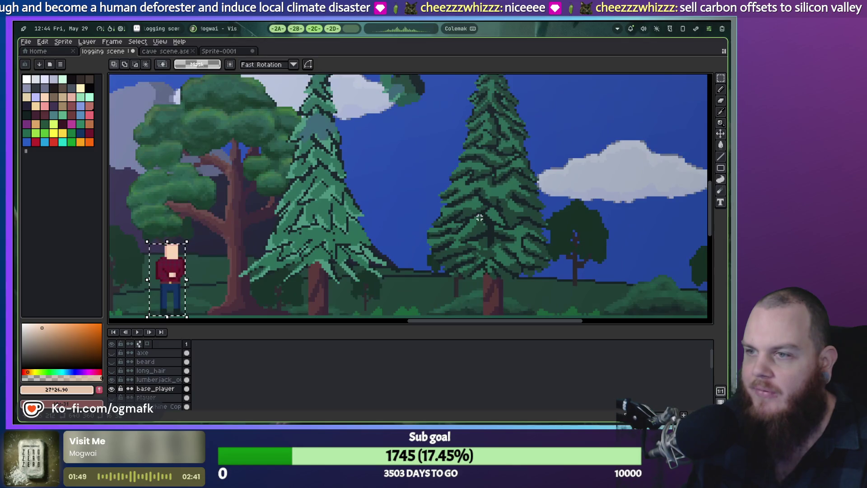
scroll(486, 218, "left", 5)
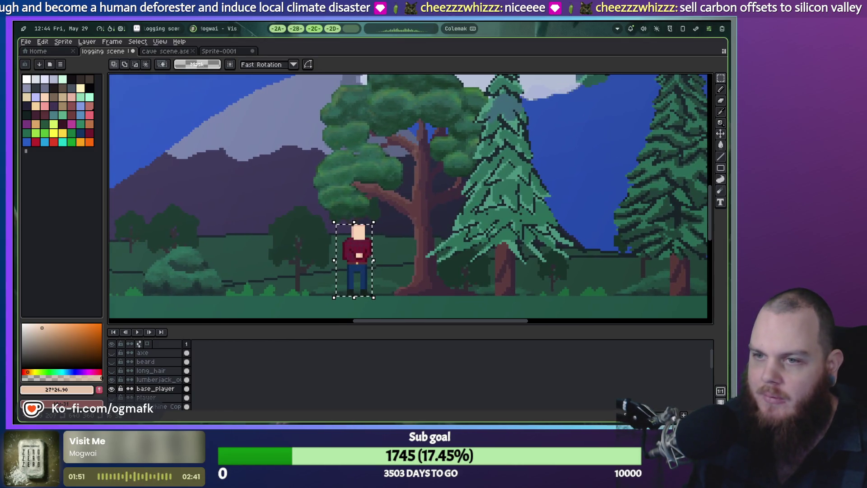
scroll(461, 204, "left", 4)
scroll(343, 198, "right", 7)
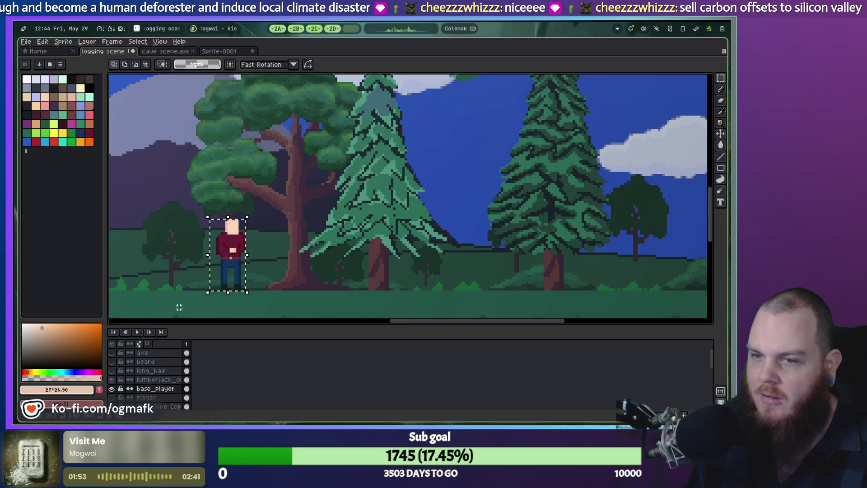
scroll(150, 390, "down", 5)
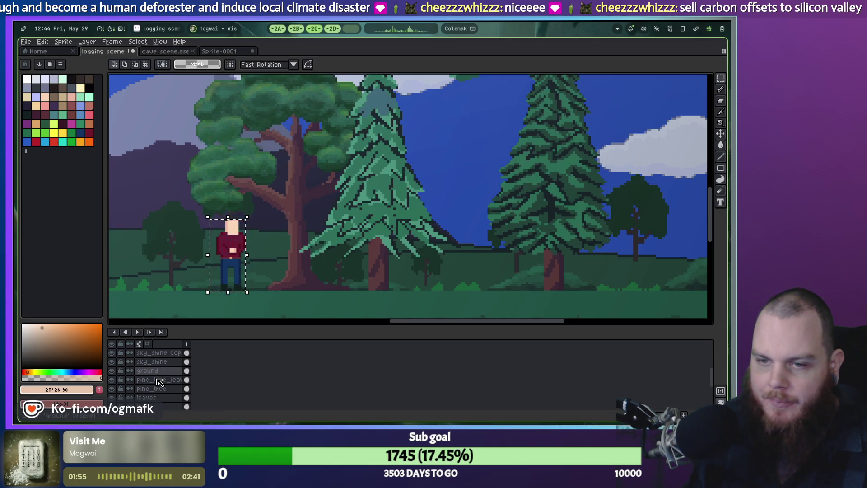
scroll(152, 376, "down", 5)
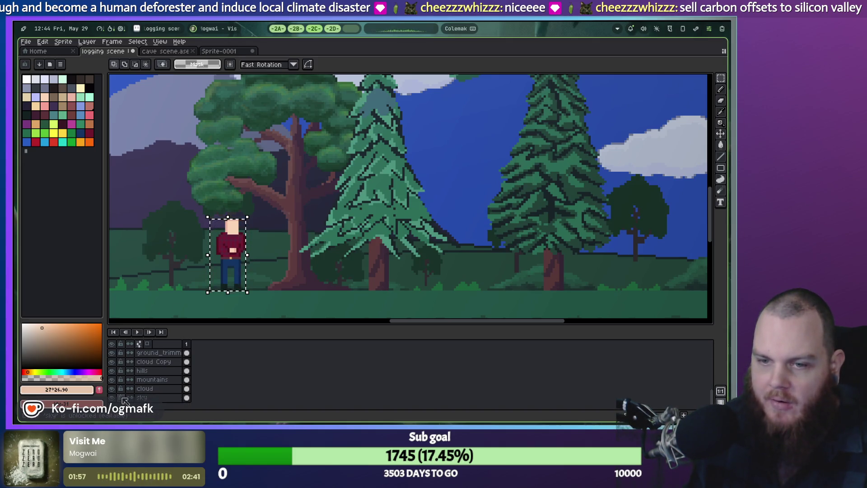
left_click(111, 389)
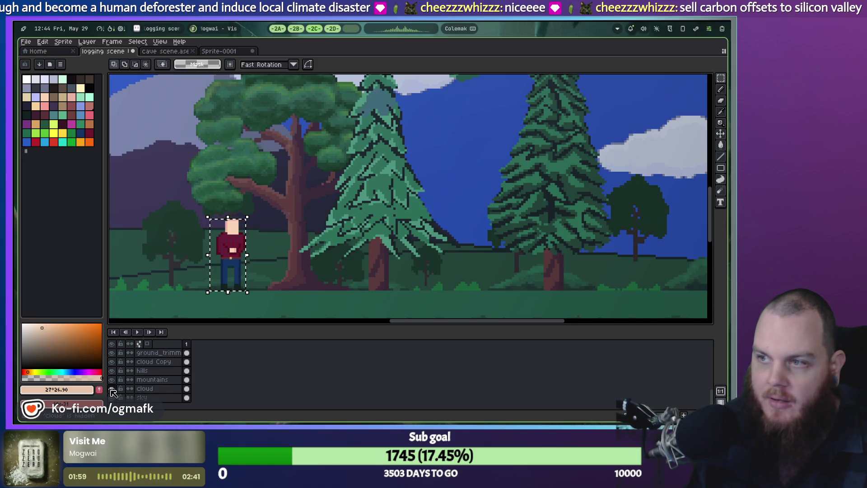
left_click(115, 381)
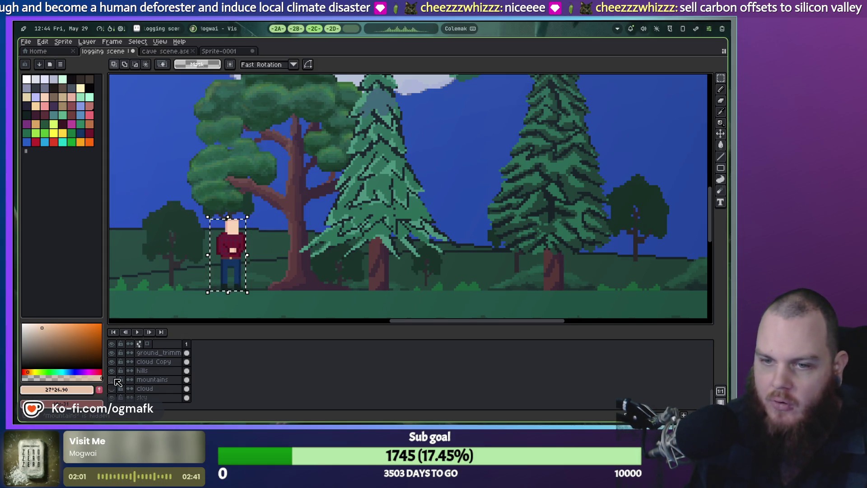
left_click(112, 371)
Step: Compare the scene with pine_tree toggled off and on, then box-select the right pine
scroll(248, 203, "down", 1)
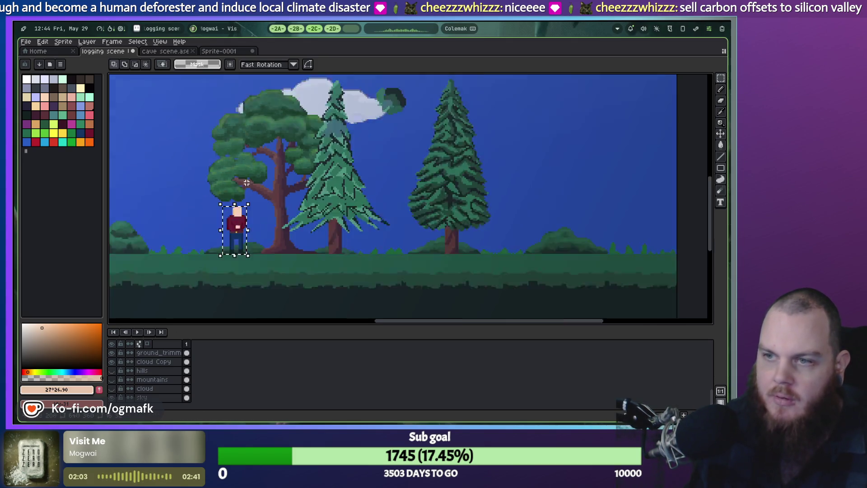
scroll(248, 204, "up", 1)
mouse_move(248, 204)
left_mouse_down()
mouse_move(290, 271)
mouse_move(235, 274)
mouse_move(226, 286)
mouse_move(239, 263)
left_mouse_up()
scroll(166, 383, "up", 3)
scroll(165, 384, "up", 1)
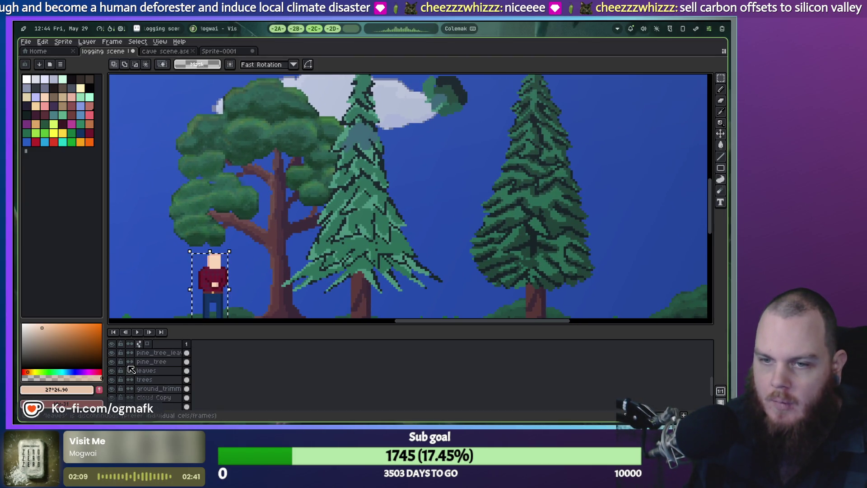
left_click(111, 361)
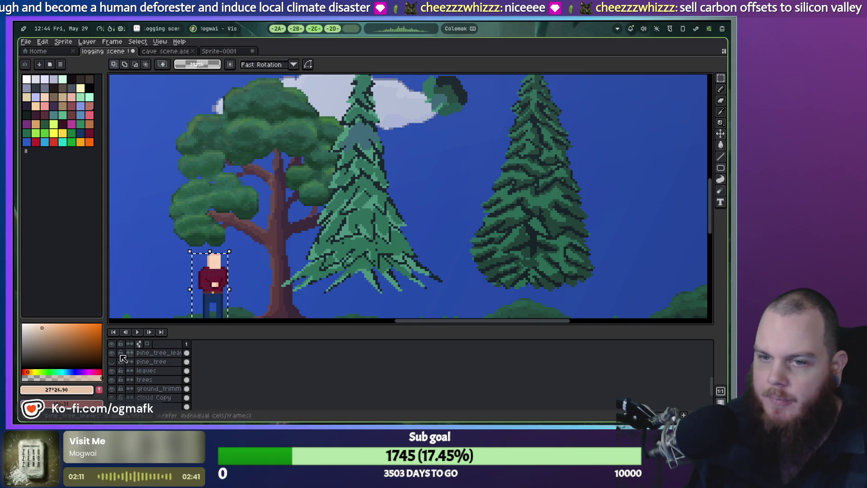
left_click(111, 361)
scroll(467, 201, "down", 3)
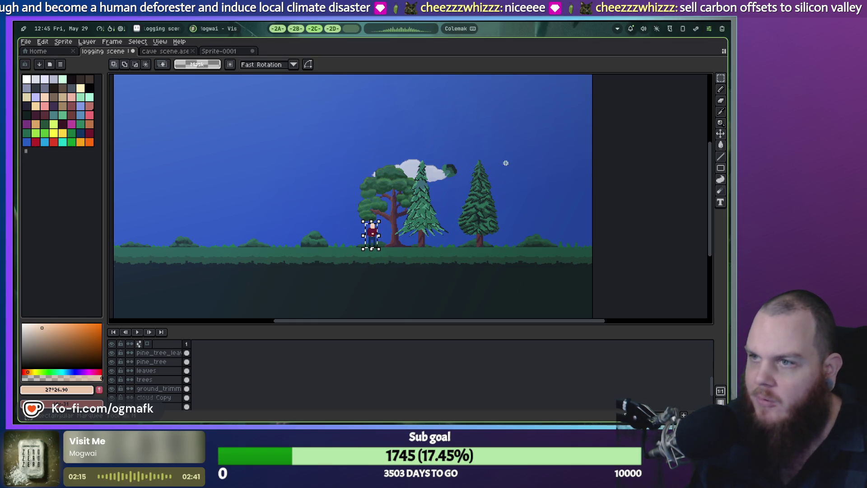
mouse_move(477, 239)
left_mouse_down()
mouse_move(468, 252)
mouse_move(480, 246)
mouse_move(328, 241)
left_mouse_up()
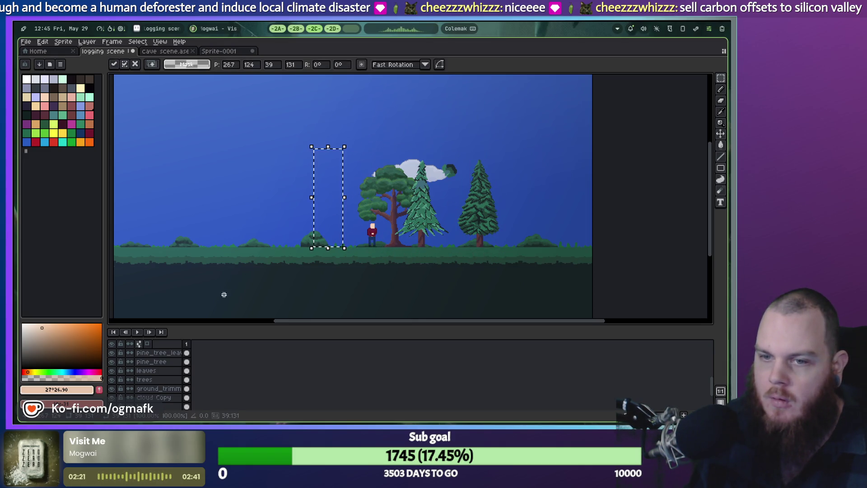
Step: Cancel the stray transform, make pine_tree active, and undo the trial layer move and cut
key("Escape")
left_click(163, 362)
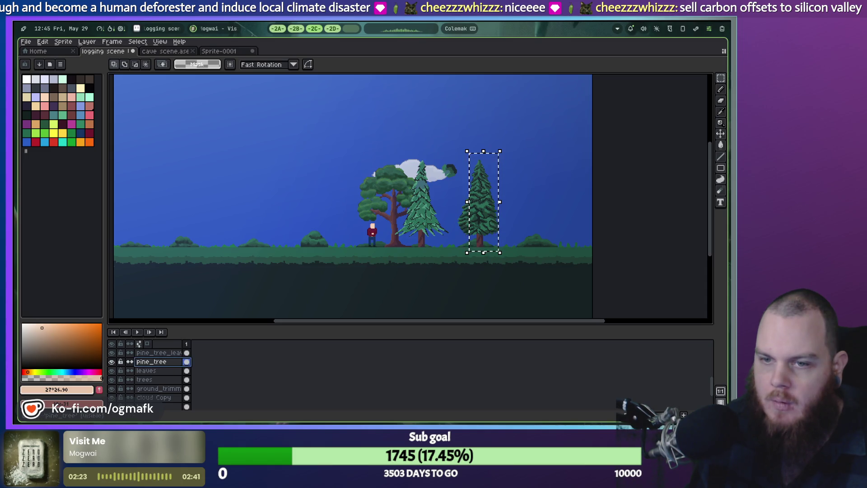
key("ctrl+z")
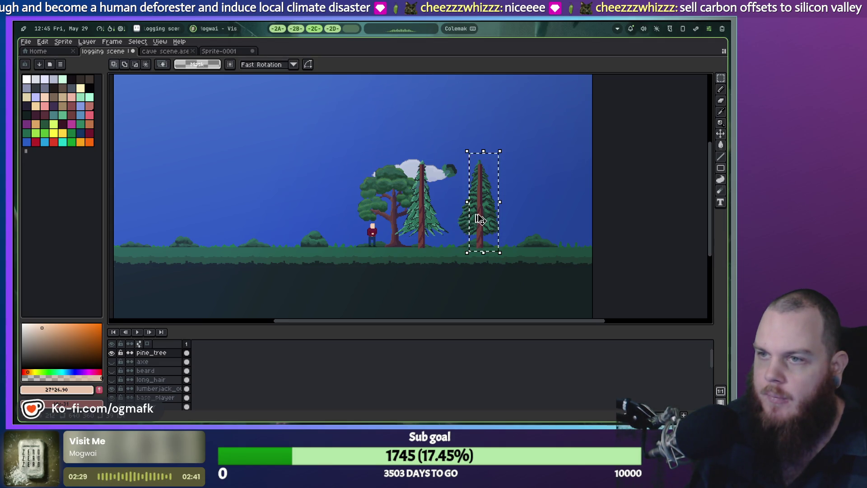
key("ctrl+d")
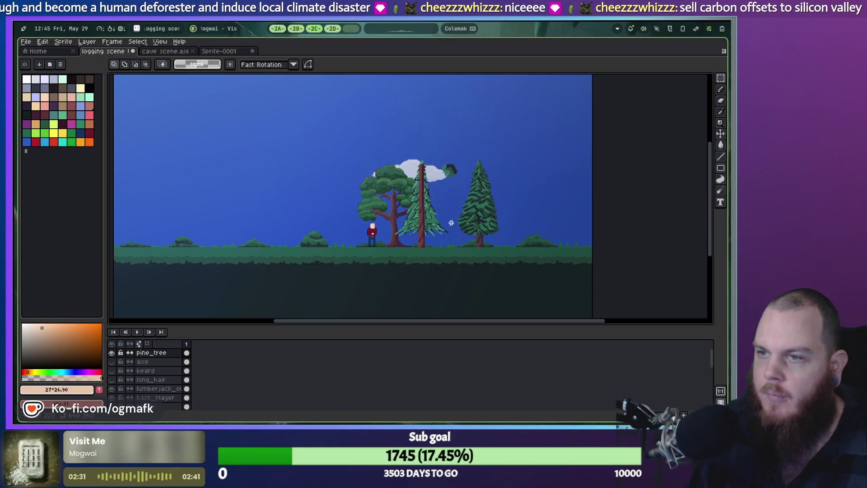
key("ctrl+z")
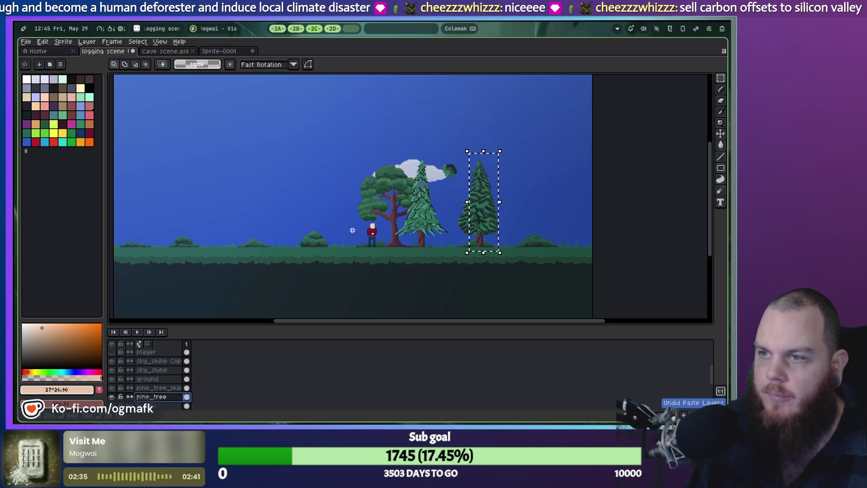
Step: Redraw the rectangle selection around the right pine tree
scroll(448, 214, "up", 2)
scroll(448, 215, "down", 1)
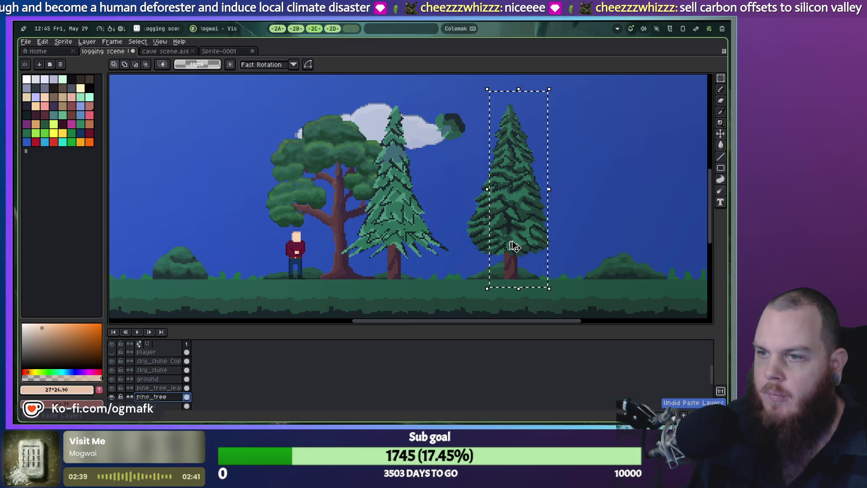
mouse_move(564, 105)
left_mouse_down()
mouse_move(560, 131)
mouse_move(488, 285)
mouse_move(278, 259)
mouse_move(217, 262)
left_mouse_up()
left_click(509, 264)
Step: With the 1px pencil, sample the trunk brown and repaint the streak pixels lower on the trunk
scroll(240, 248, "up", 2)
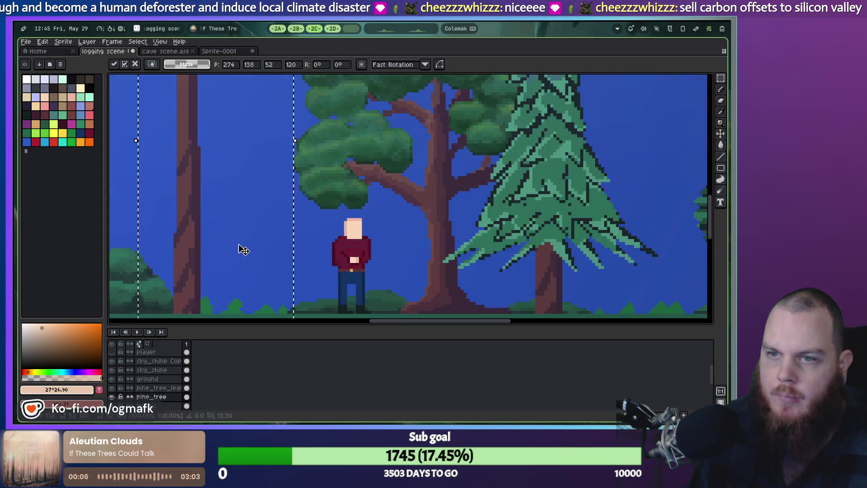
scroll(294, 232, "up", 2)
scroll(343, 224, "down", 1)
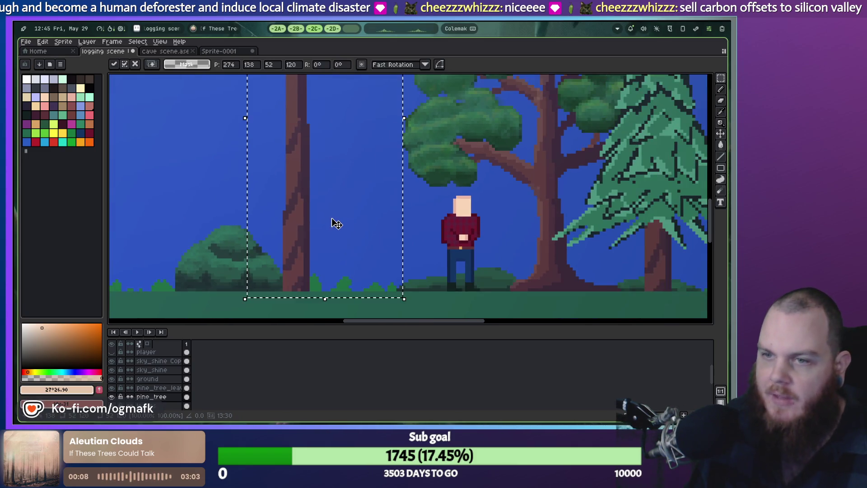
scroll(307, 244, "up", 5)
scroll(316, 253, "down", 3)
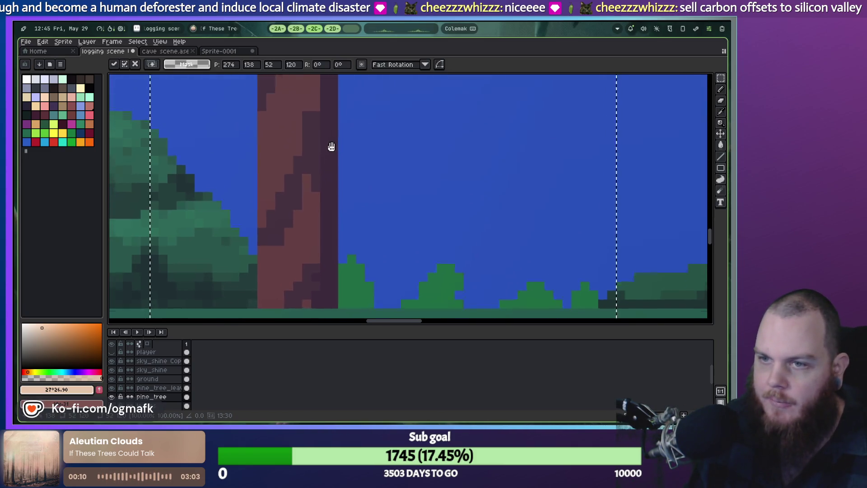
key("b")
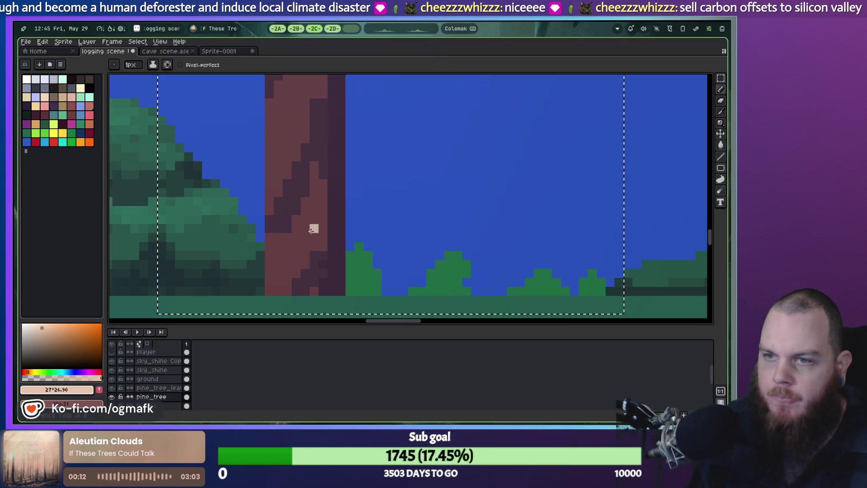
left_click(300, 235, "alt")
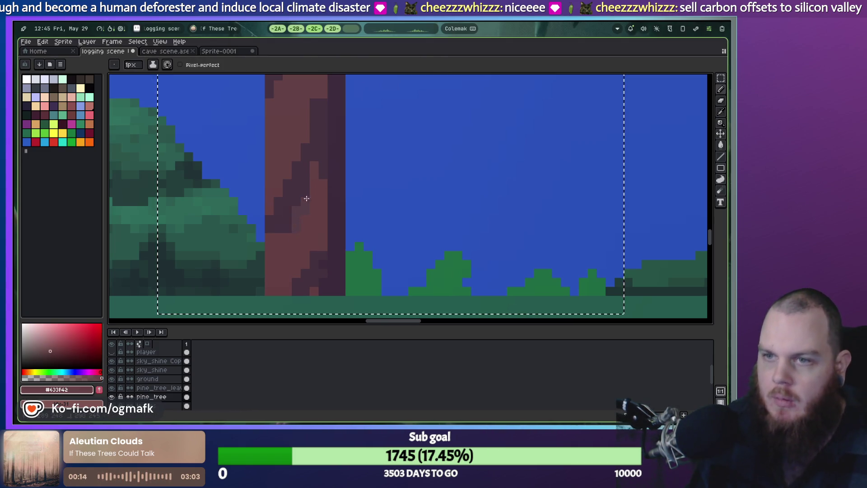
left_click(269, 228)
left_click(279, 229)
left_click(287, 229)
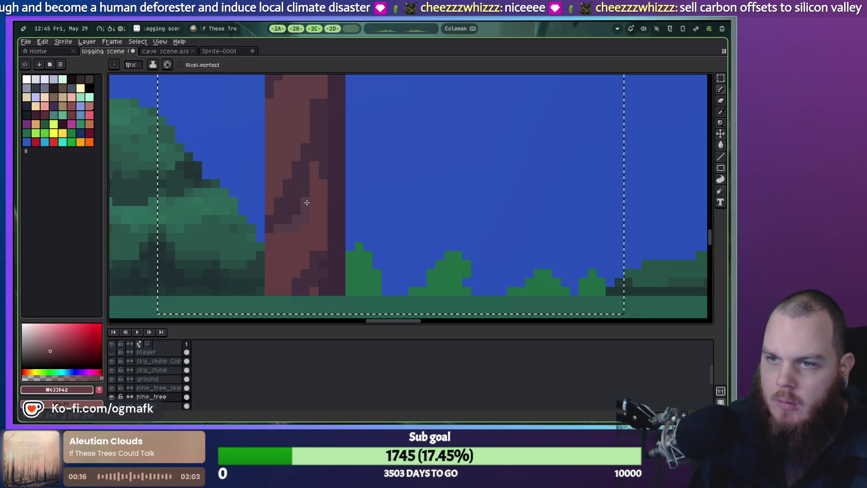
left_click_drag(320, 177, 335, 162)
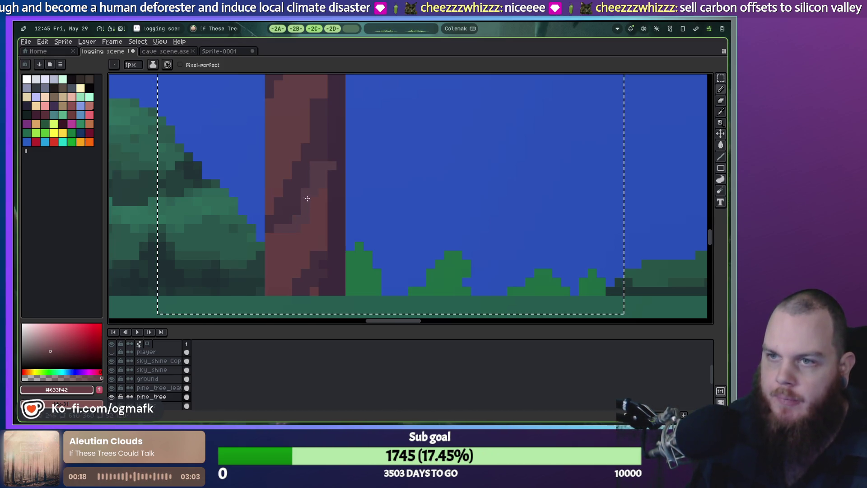
left_click(322, 173)
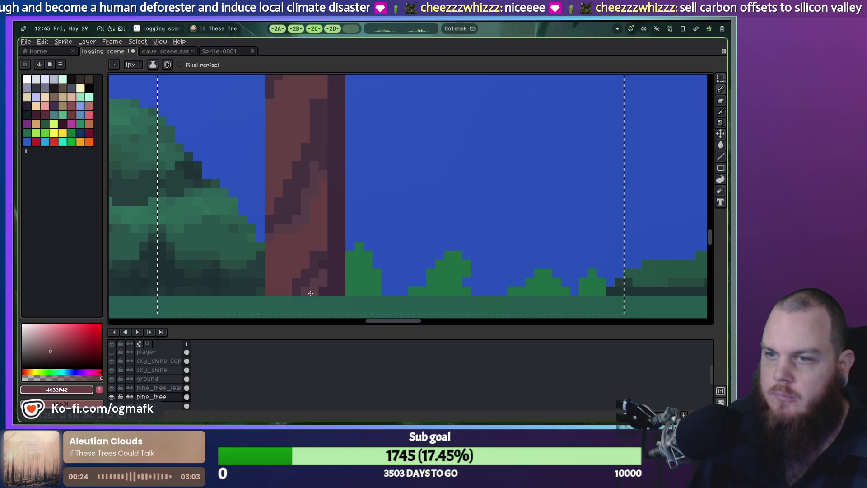
scroll(263, 207, "up", 3)
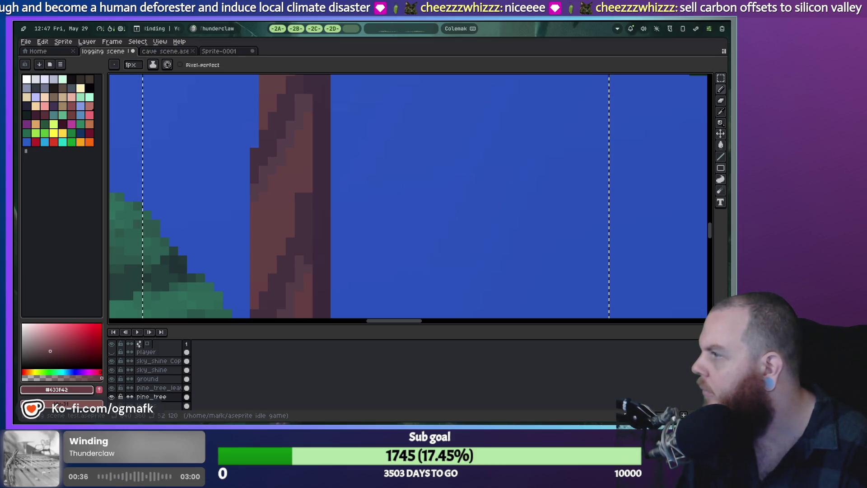
Step: Pick a reddish trunk tone, sample the darker streak colour, and undo the last stroke
scroll(426, 267, "down", 3)
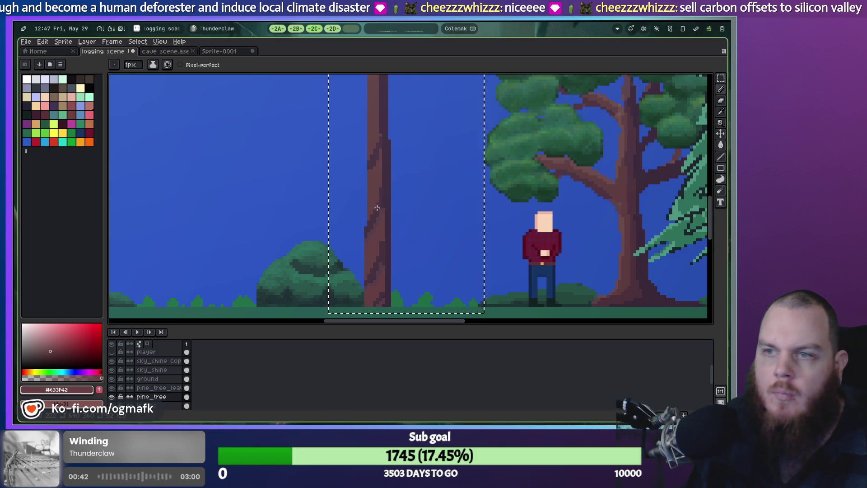
scroll(377, 206, "up", 3)
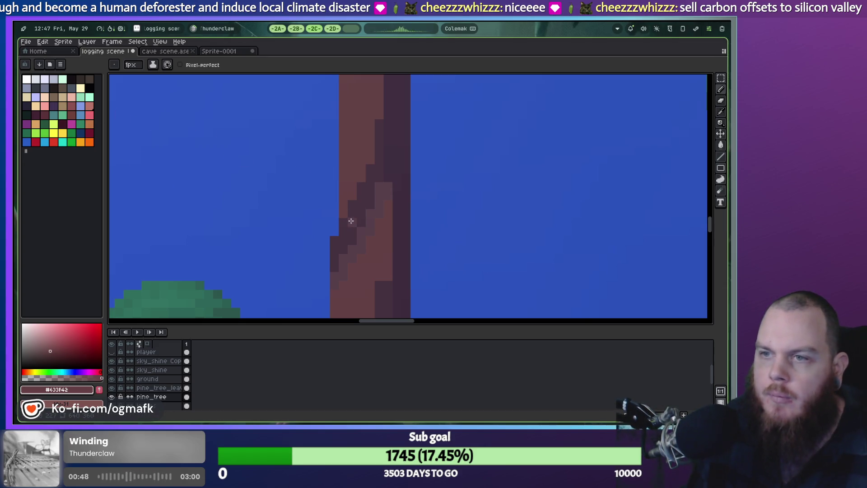
left_click(386, 235, "alt")
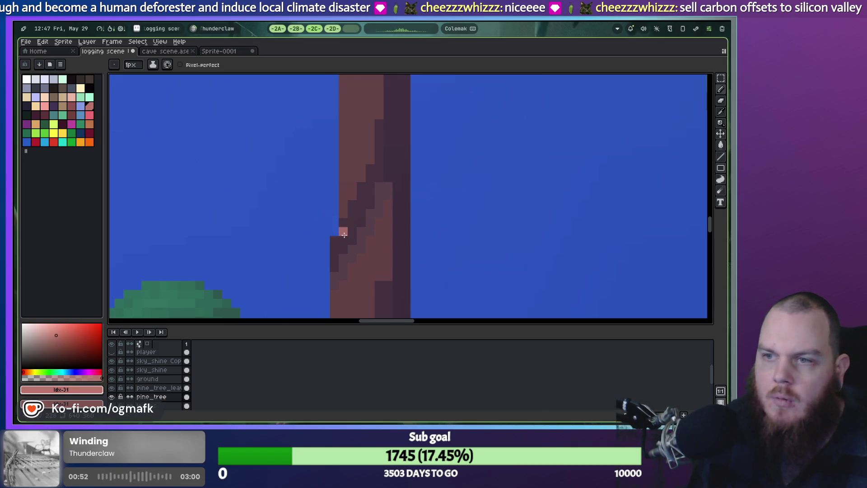
left_click(367, 230, "alt")
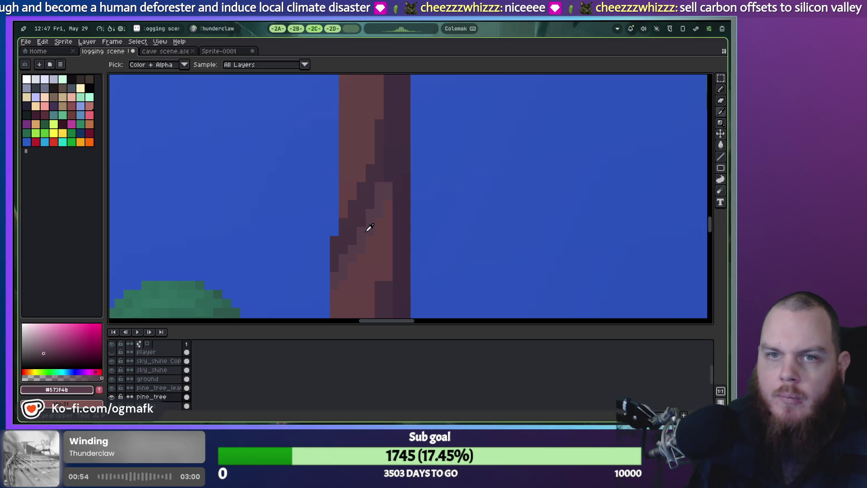
scroll(387, 223, "down", 4)
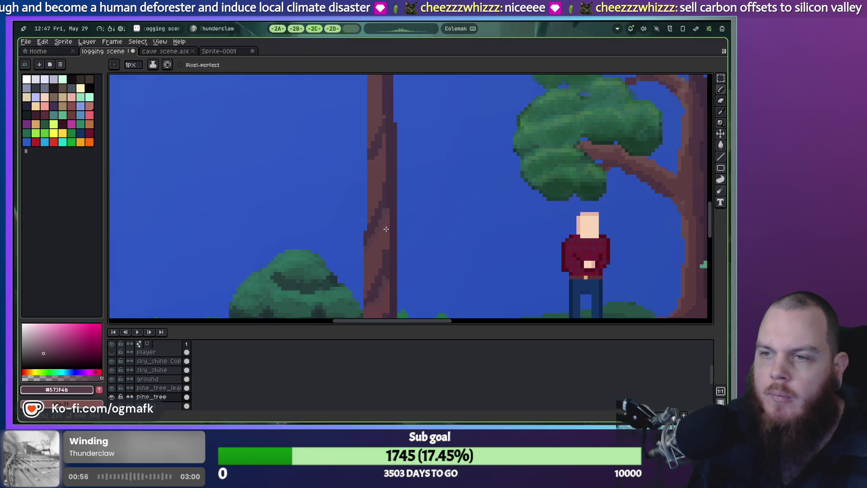
key("ctrl+z")
scroll(420, 235, "down", 1)
scroll(413, 226, "up", 1)
Step: Try deleting the selected pine tree, restore it, and return to the pencil
key("v")
key("Delete")
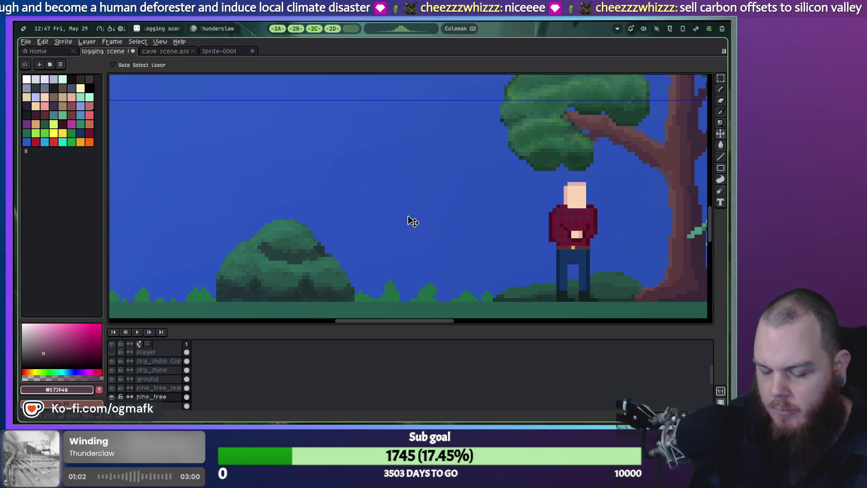
key("ctrl+y")
key("b")
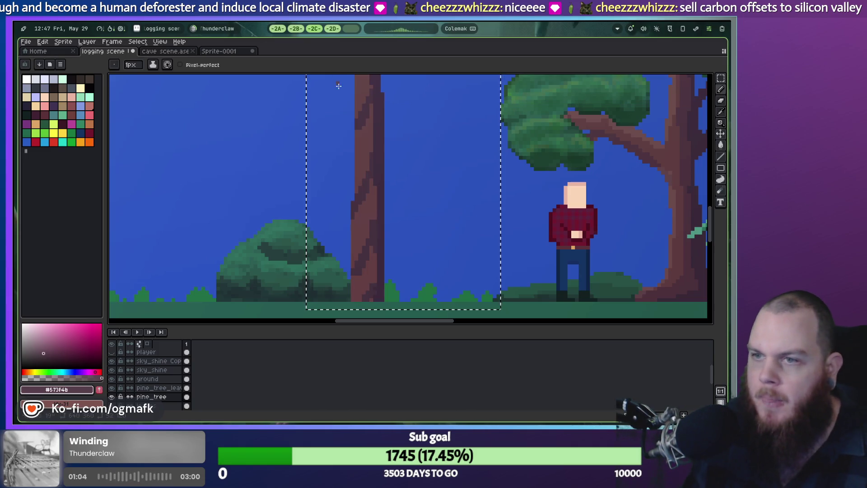
scroll(401, 204, "down", 2)
left_click_drag(396, 199, 383, 232)
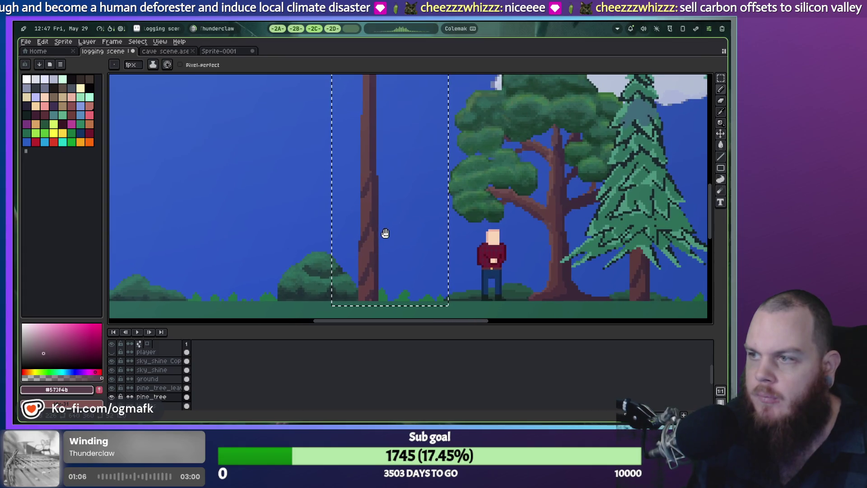
scroll(383, 232, "up", 1)
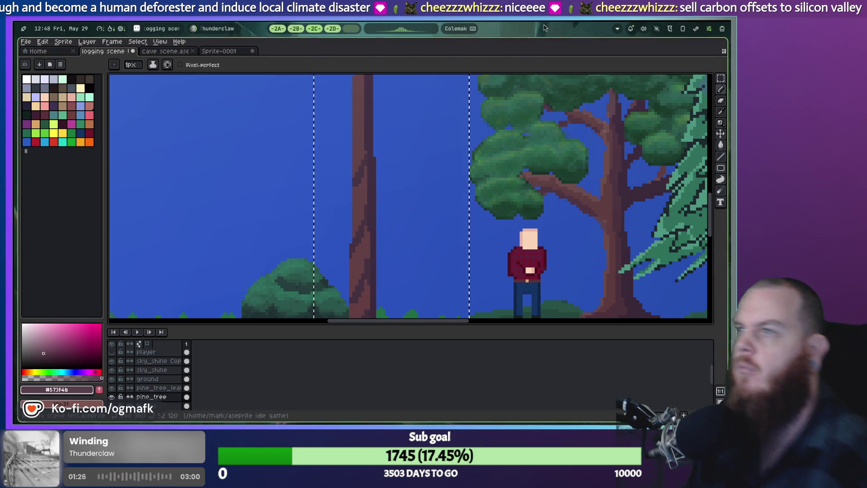
Step: Drag the system Output volume slider to 81% and close the audio controls
left_click(643, 29)
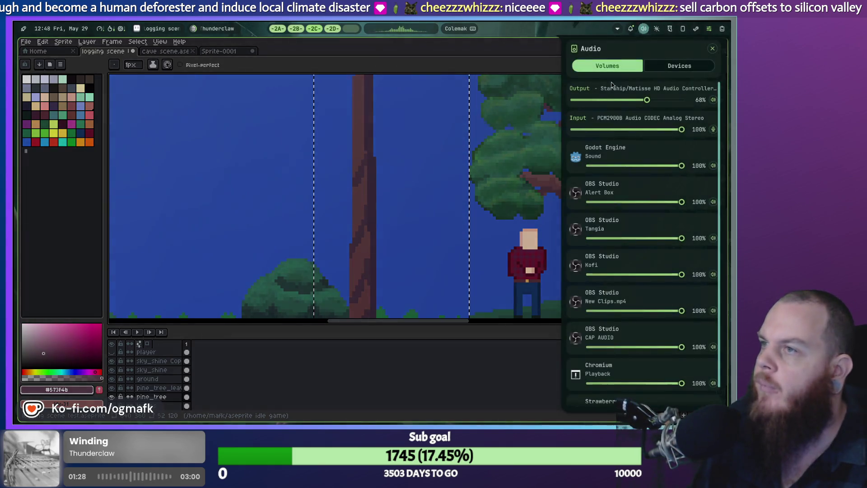
left_click_drag(647, 100, 661, 104)
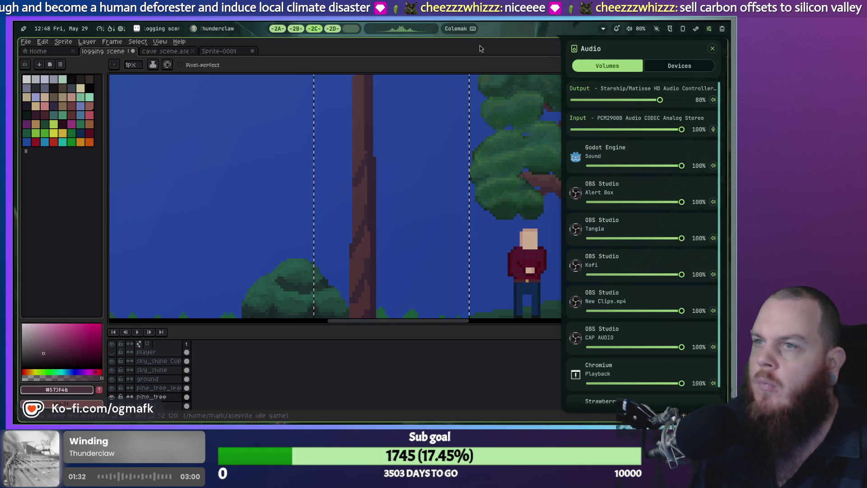
left_click(480, 46)
scroll(357, 239, "down", 3)
scroll(350, 232, "up", 4)
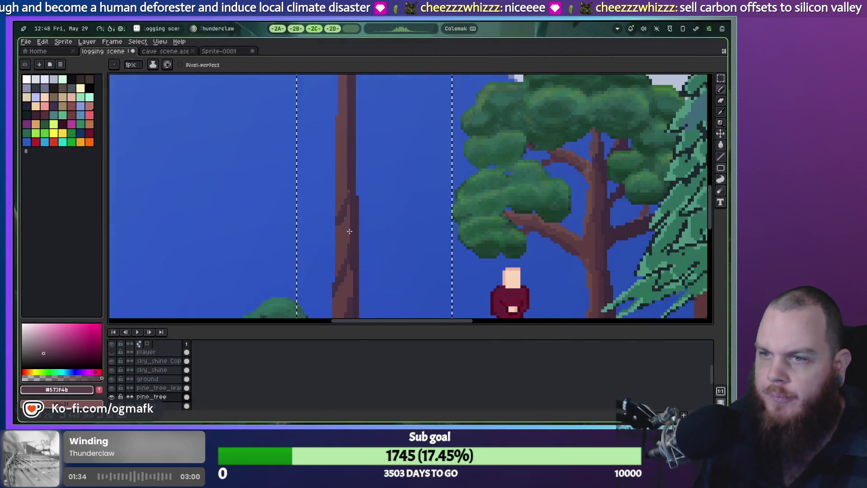
Step: Deselect, sample the trunk brown, and paint over a run of dark bark pixels
scroll(348, 228, "down", 2)
scroll(342, 180, "up", 3)
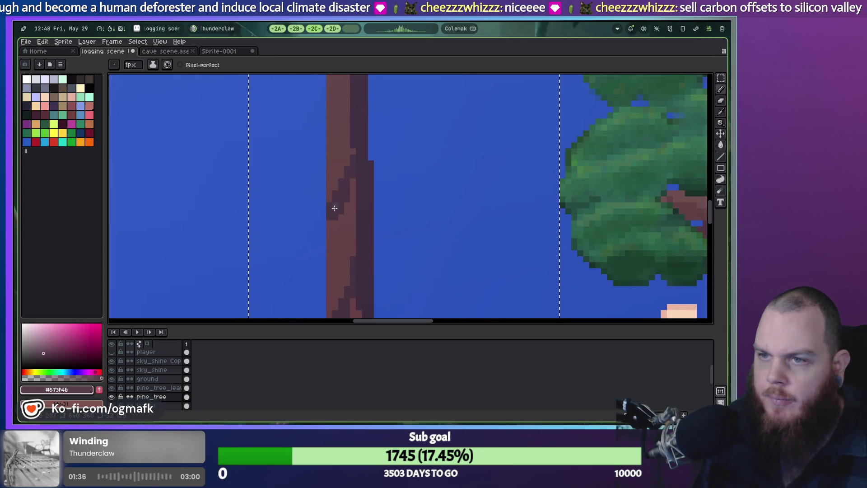
key("ctrl+d")
left_click(331, 188, "alt")
left_click_drag(336, 216, 339, 188)
Step: Sample a slightly different trunk brown from the canvas
key("i")
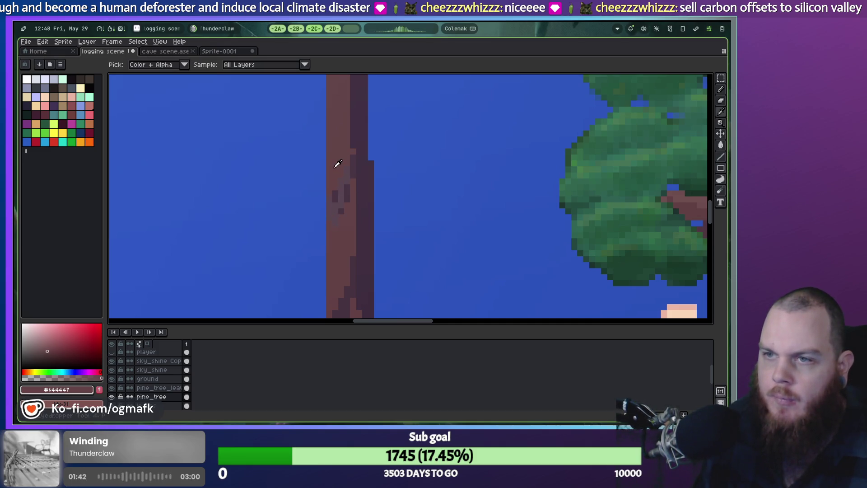
key("b")
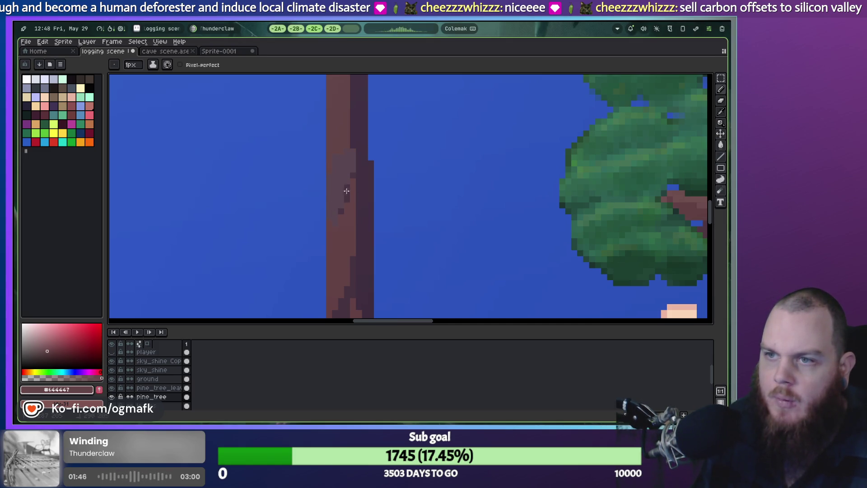
scroll(351, 185, "down", 1)
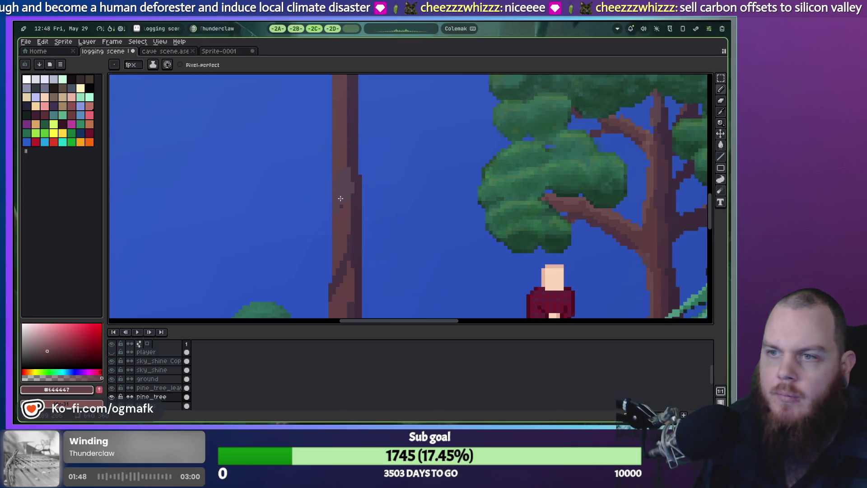
scroll(351, 217, "down", 1)
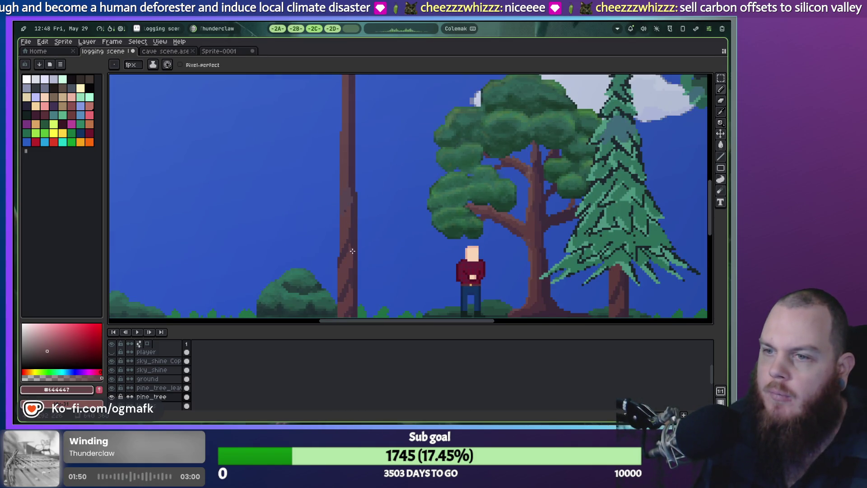
scroll(352, 249, "up", 2)
scroll(351, 250, "down", 1)
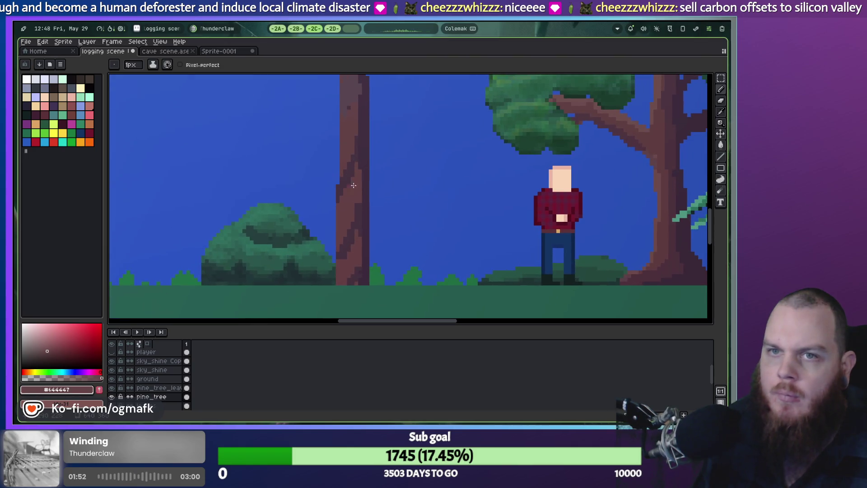
left_click(350, 196, "alt")
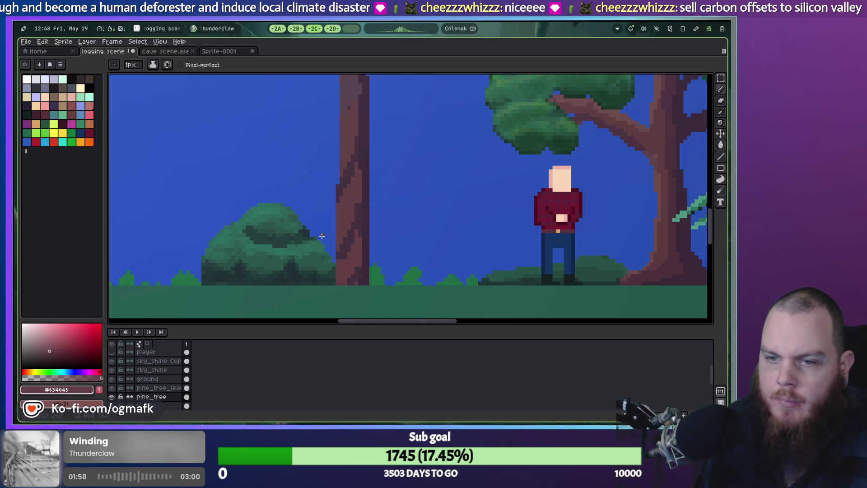
scroll(322, 236, "down", 4)
scroll(328, 225, "down", 2)
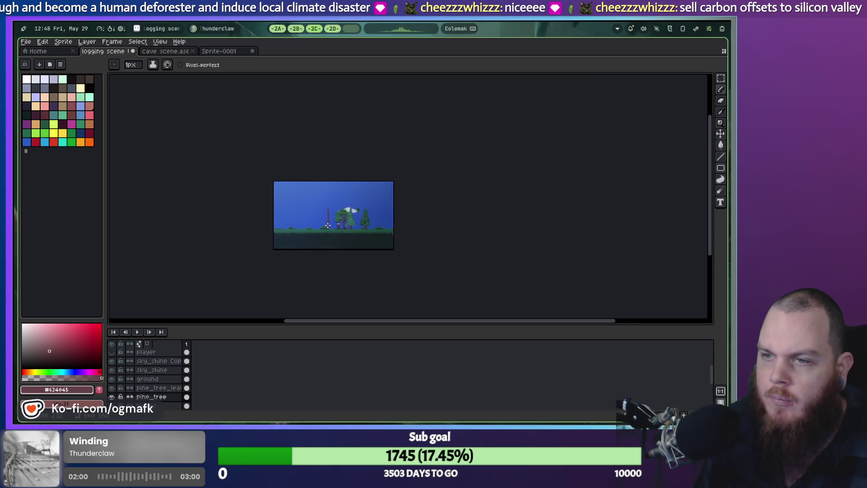
Step: Solo the pine_tree layer and sample the trunk's lighter brown
scroll(328, 225, "up", 5)
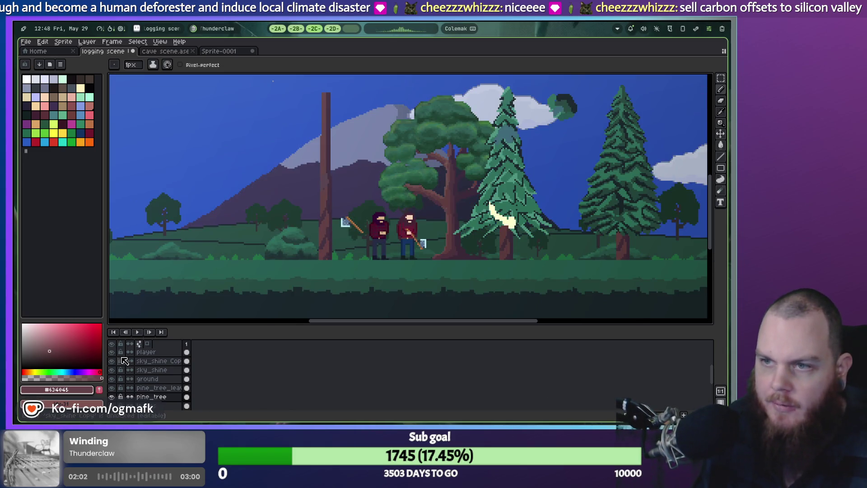
left_click(113, 345)
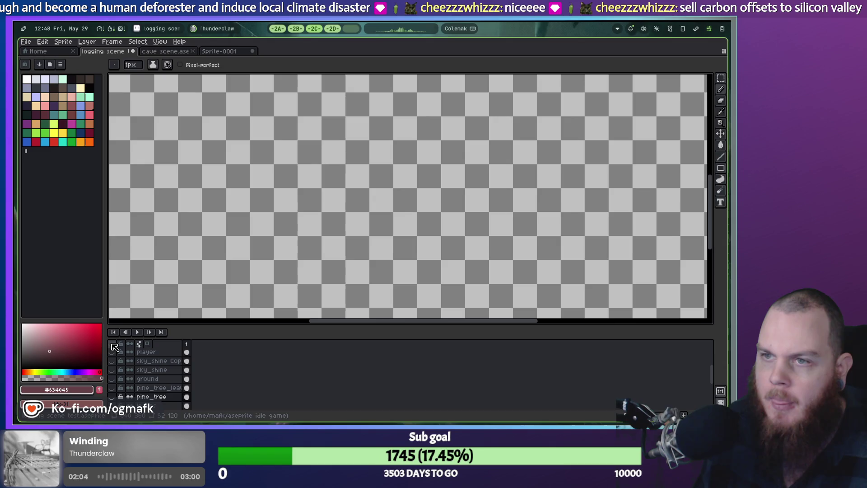
left_click(112, 397)
scroll(296, 246, "up", 3)
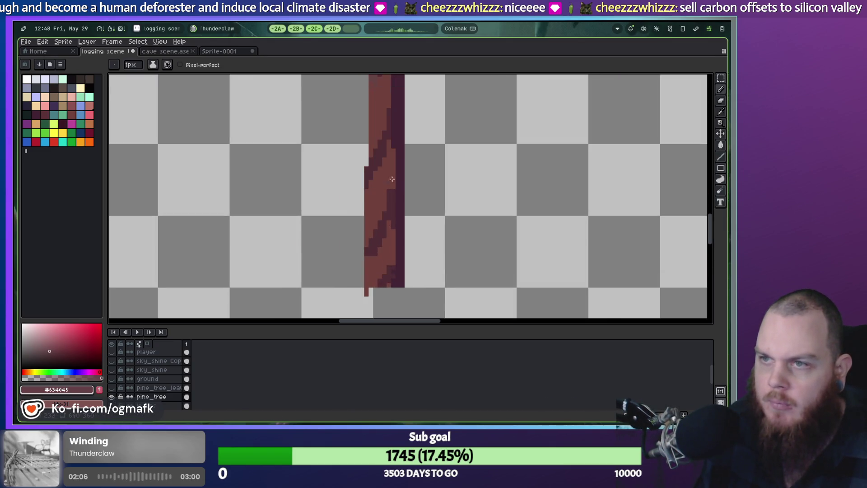
left_click(384, 179, "alt")
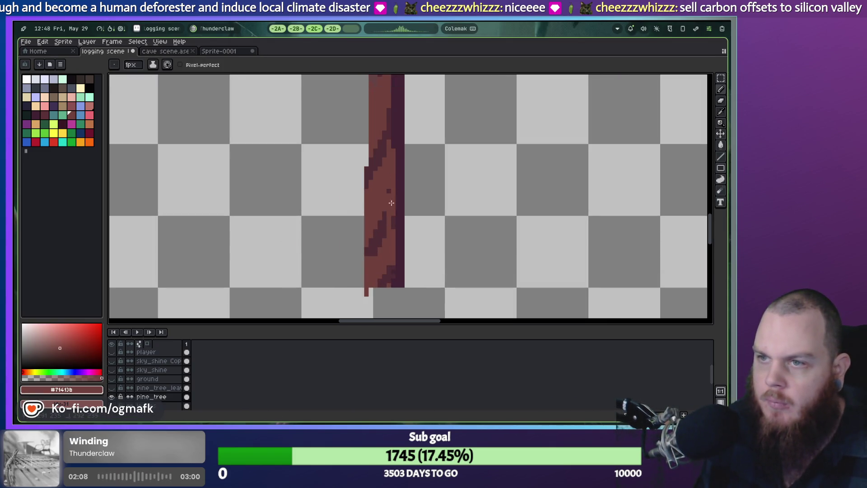
Step: Paint over the trunk's dark right edge in the light brown
left_click_drag(374, 176, 369, 272)
left_click_drag(375, 183, 366, 214)
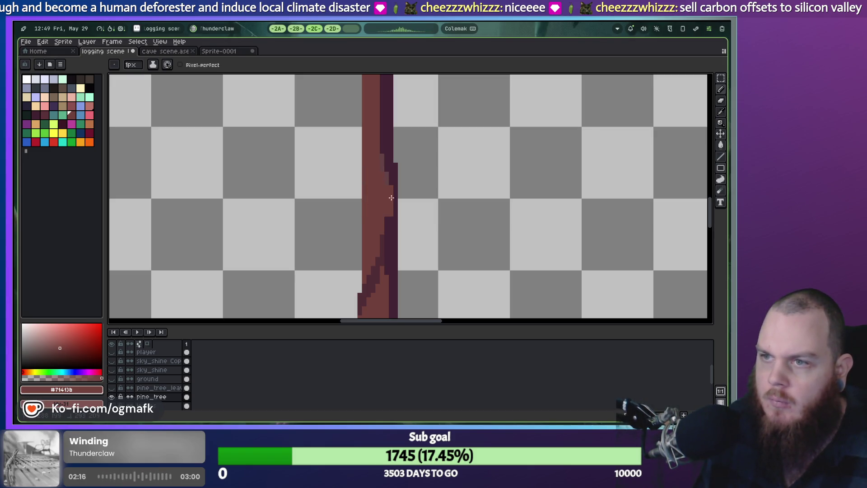
mouse_move(392, 186)
left_mouse_down()
mouse_move(393, 176)
mouse_move(394, 216)
left_mouse_up()
mouse_move(390, 157)
left_mouse_down()
mouse_move(373, 209)
mouse_move(374, 237)
mouse_move(380, 230)
left_mouse_up()
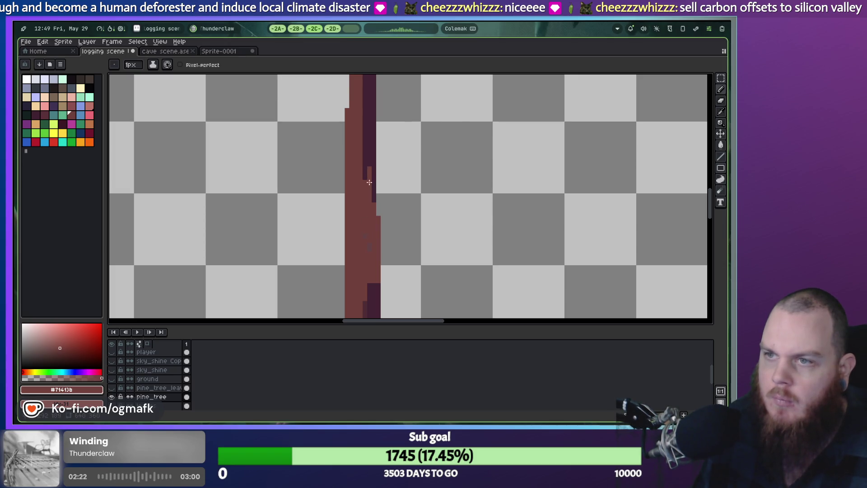
scroll(368, 183, "down", 1)
Step: Flood-fill the remaining dark stripes and small marks with the #71413b brown
key("g")
left_click(370, 81)
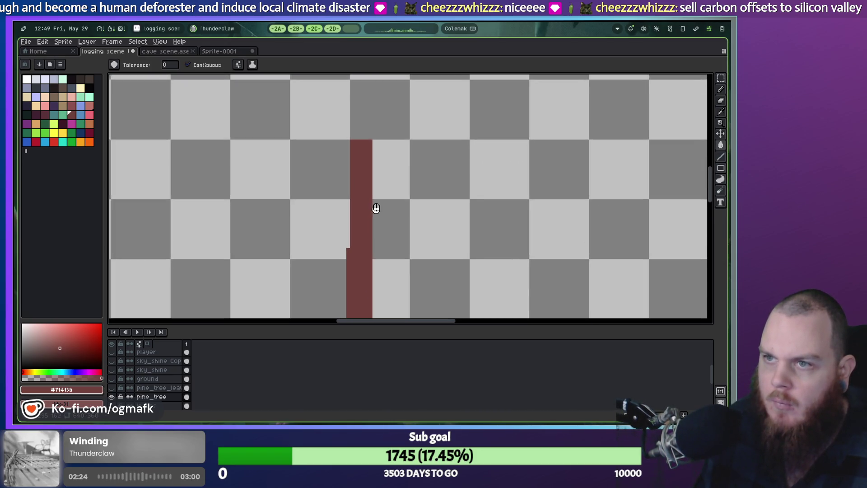
scroll(397, 86, "up", 3)
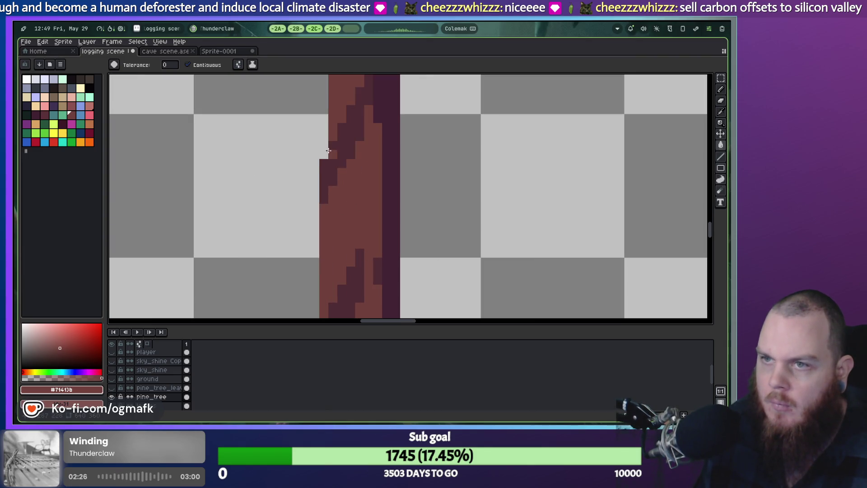
scroll(364, 136, "down", 2)
left_click(362, 203)
scroll(377, 251, "down", 3)
left_click(346, 158)
left_click(374, 235)
left_click(373, 142)
left_click(374, 136)
Step: Erase the stray pixel and show the foliage and bush layers again
key("i")
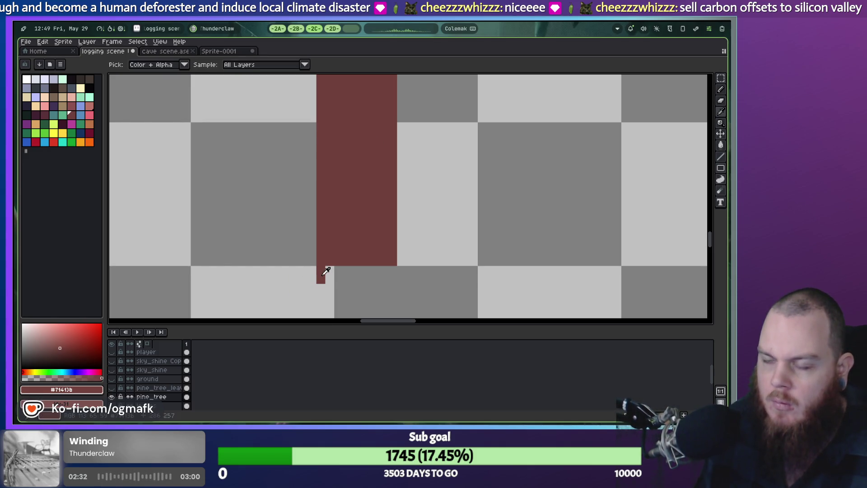
key("e")
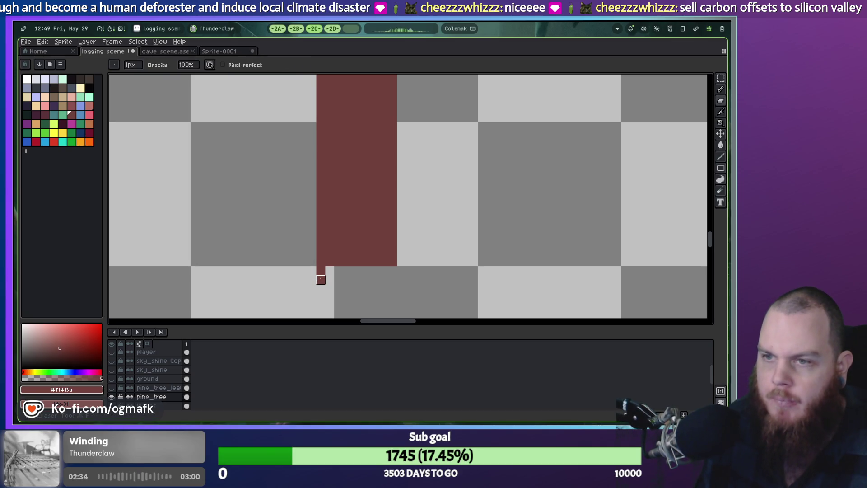
scroll(141, 378, "down", 4)
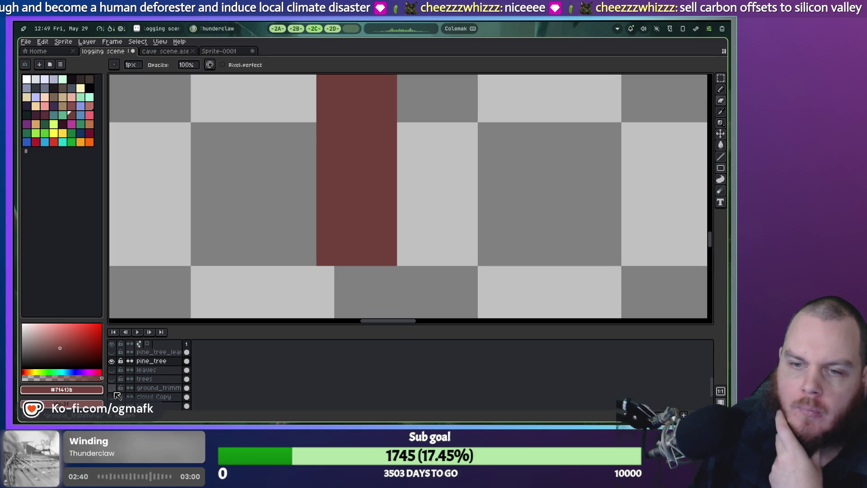
left_click(113, 396)
Step: Make the ground_trimmings and sky layers visible again
scroll(116, 398, "down", 1)
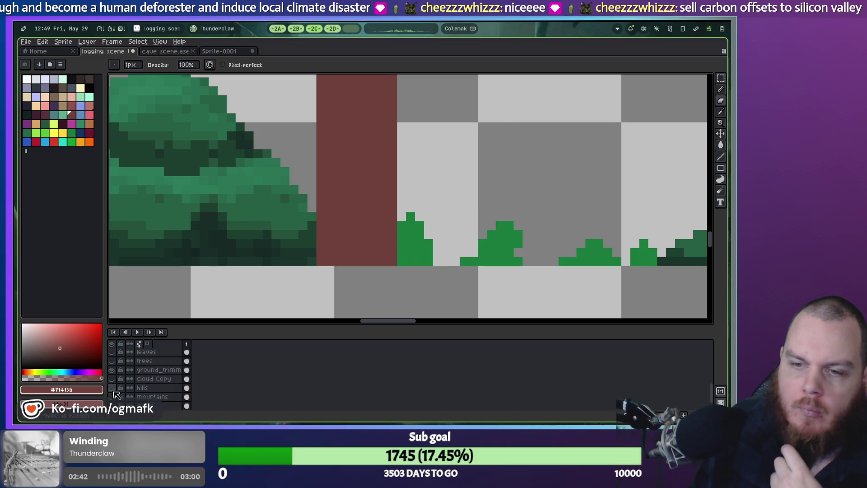
scroll(117, 392, "up", 1)
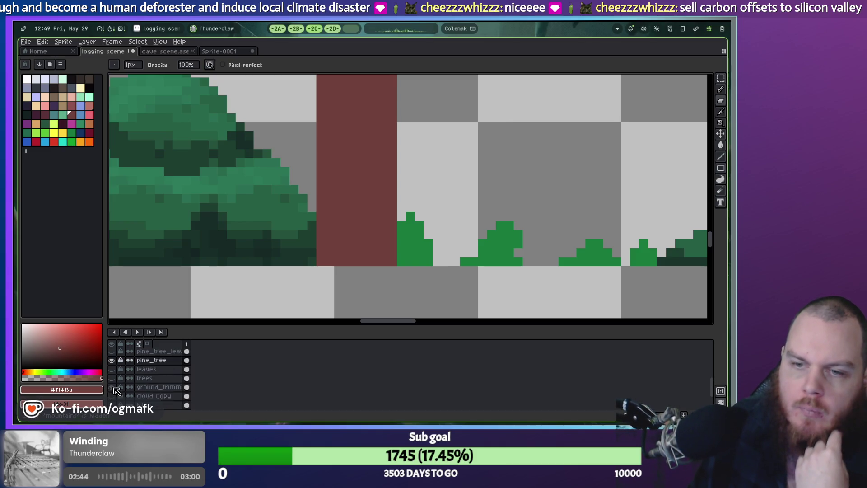
scroll(117, 383, "up", 4)
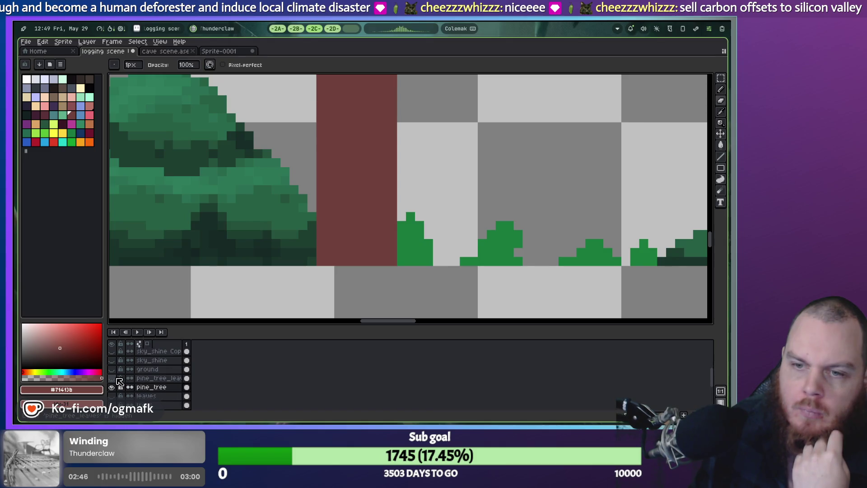
scroll(119, 379, "up", 1)
scroll(119, 378, "down", 1)
scroll(116, 386, "down", 3)
left_click(114, 387)
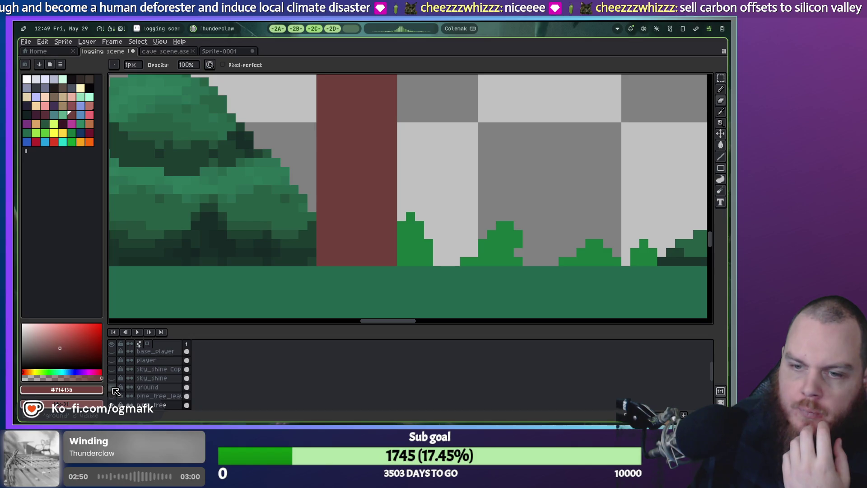
scroll(116, 379, "down", 2)
left_click(112, 396)
scroll(287, 257, "down", 2)
scroll(302, 194, "up", 3)
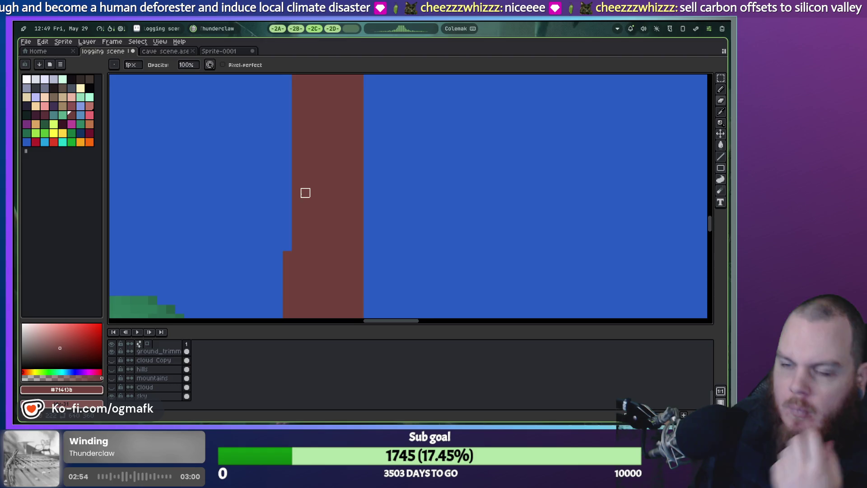
scroll(304, 192, "down", 4)
scroll(311, 217, "up", 3)
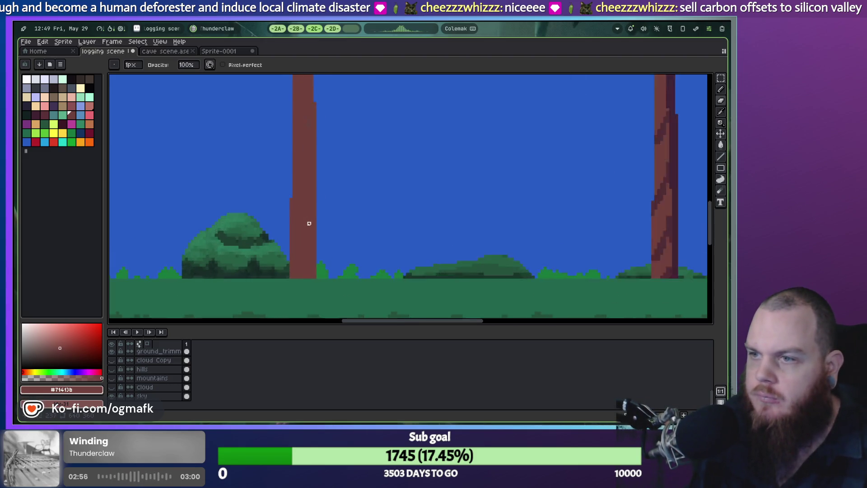
Step: Choose the dark purple palette swatch for bark shading and ready the Magic Wand on the left trunk
left_click(39, 116)
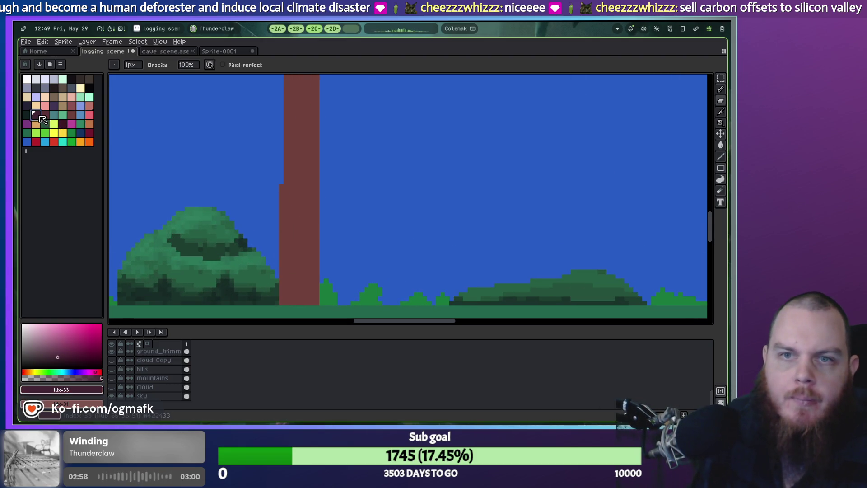
key("i")
scroll(460, 271, "down", 1)
mouse_move(552, 248)
left_mouse_down()
mouse_move(370, 248)
mouse_move(374, 256)
left_mouse_up()
scroll(374, 256, "down", 4)
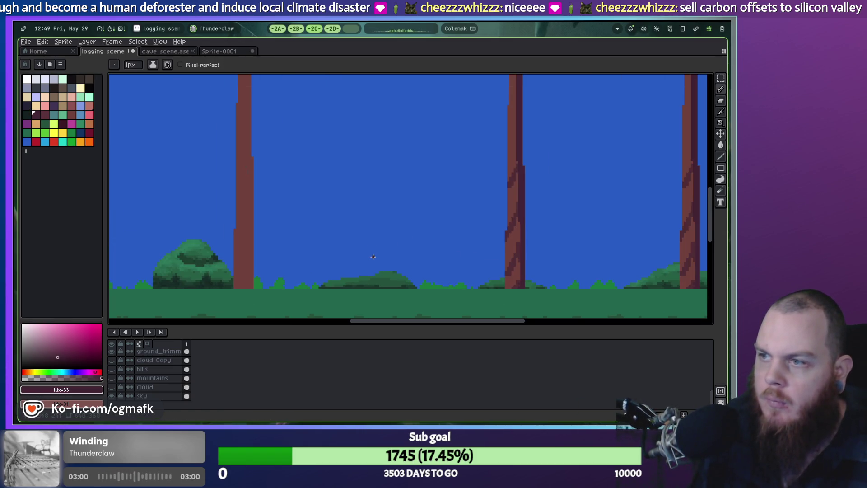
scroll(341, 267, "up", 4)
scroll(341, 268, "down", 1)
mouse_move(371, 248)
left_mouse_down()
mouse_move(321, 255)
mouse_move(321, 263)
mouse_move(359, 259)
left_mouse_up()
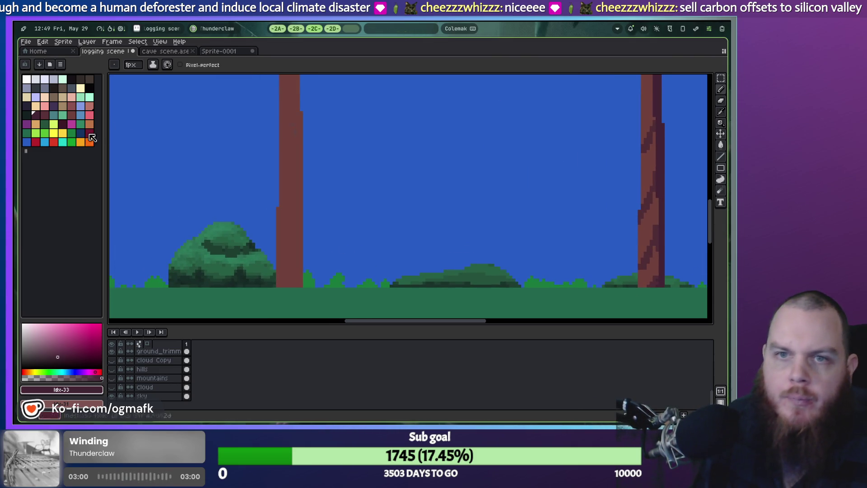
key("w")
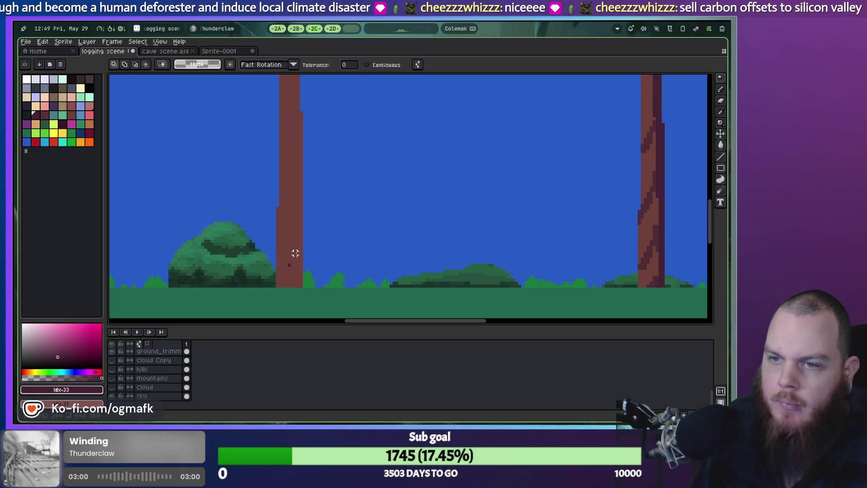
Step: Paint dark purple bark streaks at the left trunk's base and top, undoing strokes outside the trunk
key("b")
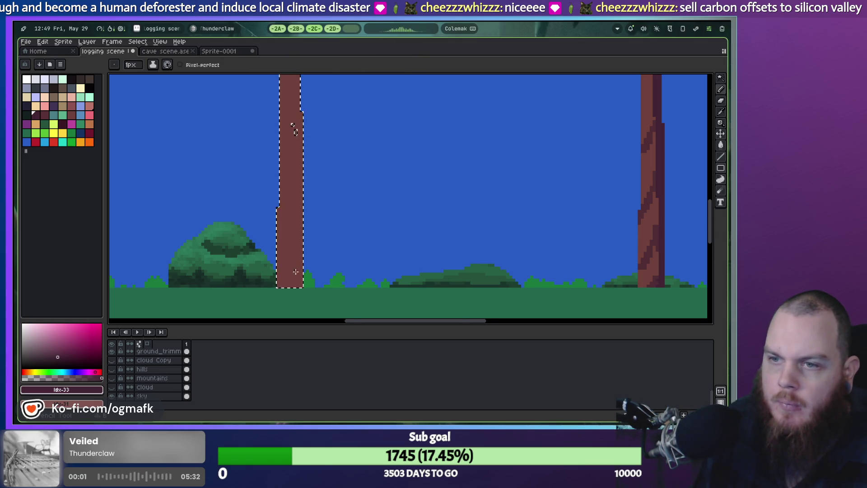
scroll(302, 280, "up", 1)
mouse_move(293, 278)
left_mouse_down()
mouse_move(304, 289)
mouse_move(291, 242)
mouse_move(307, 178)
mouse_move(280, 281)
mouse_move(289, 135)
mouse_move(276, 235)
left_mouse_up()
key("ctrl+z")
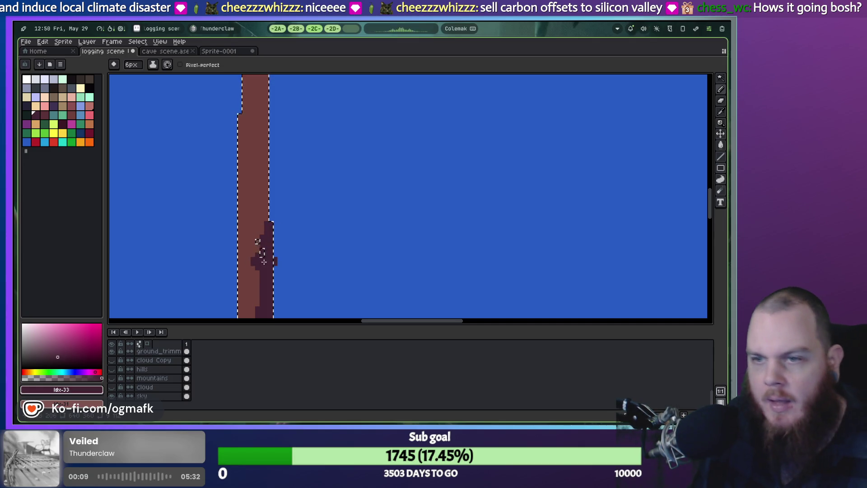
mouse_move(276, 202)
left_mouse_down()
mouse_move(274, 256)
mouse_move(253, 306)
mouse_move(280, 248)
left_mouse_up()
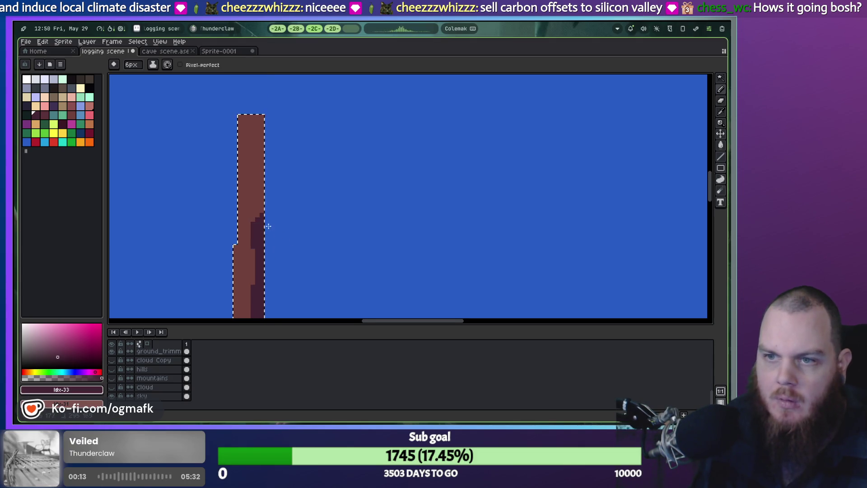
mouse_move(268, 128)
left_mouse_down()
mouse_move(265, 119)
mouse_move(263, 134)
left_mouse_up()
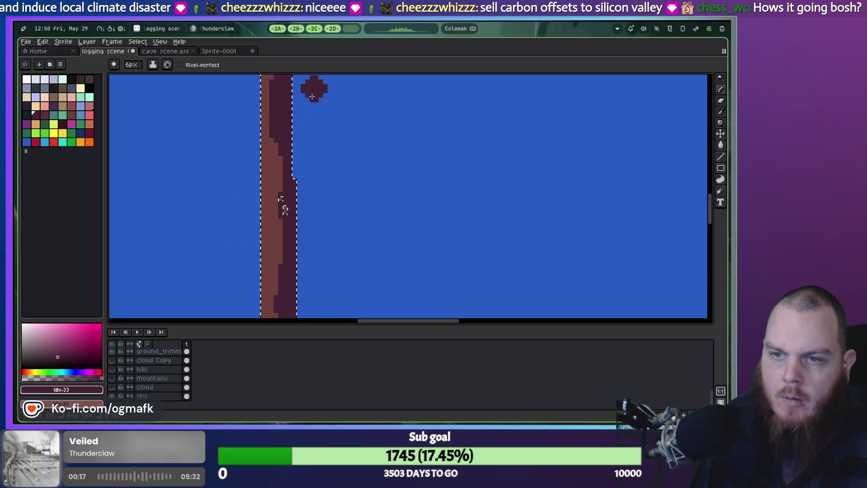
left_click_drag(287, 184, 298, 240)
key("ctrl+z")
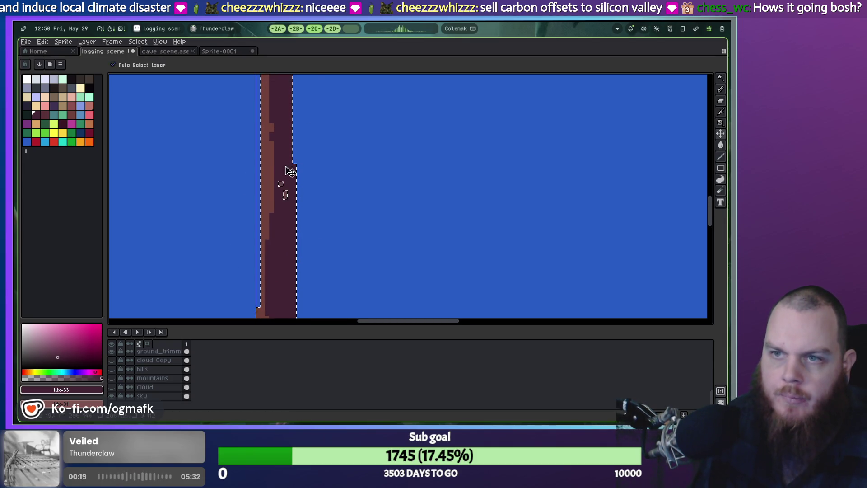
left_click_drag(291, 170, 284, 225)
Step: Darken the lighter strip on the trunk's left side, then bring up Godot's script editor
left_click_drag(314, 277, 315, 179)
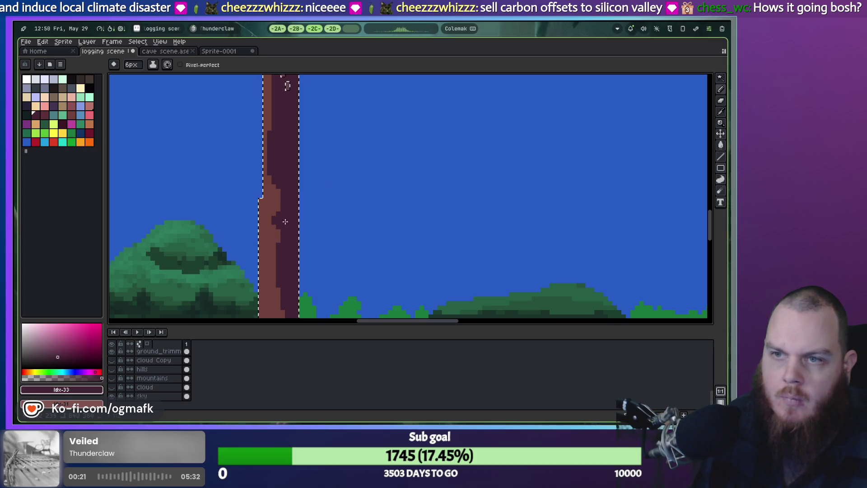
key("ctrl+z")
mouse_move(304, 270)
left_mouse_down()
mouse_move(287, 141)
mouse_move(280, 238)
left_mouse_up()
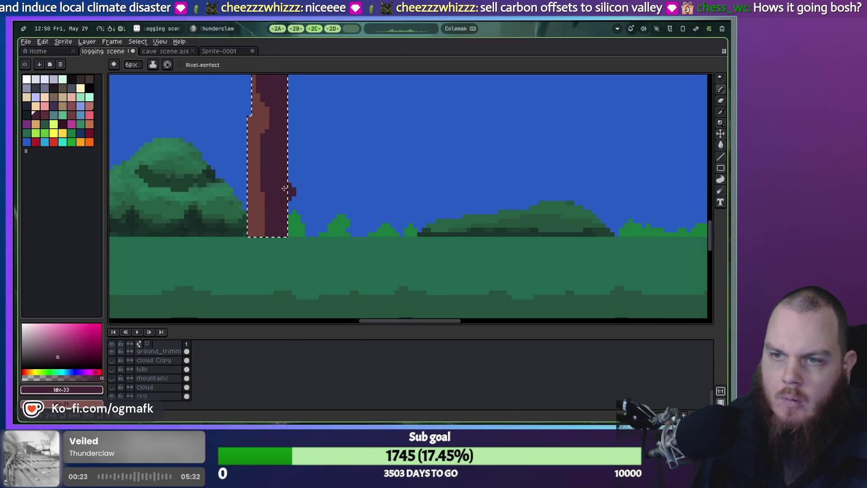
scroll(283, 192, "down", 3)
scroll(271, 172, "up", 3)
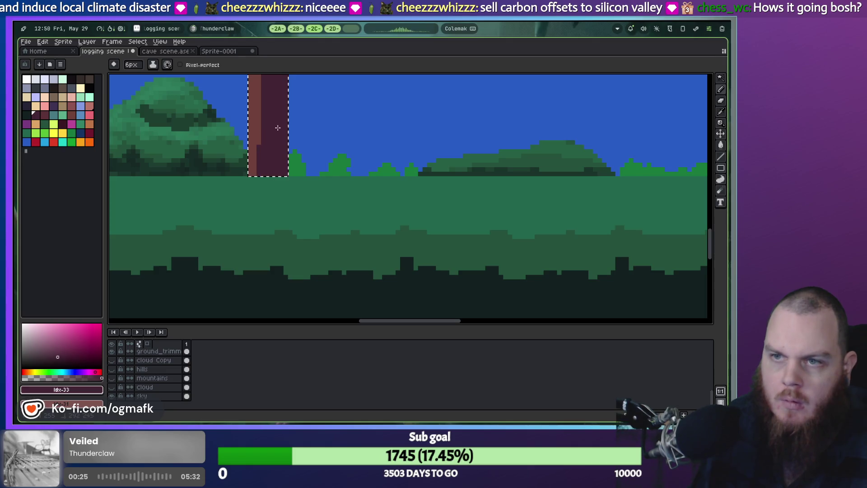
scroll(278, 128, "down", 2)
mouse_move(284, 133)
left_mouse_down()
mouse_move(300, 248)
mouse_move(310, 222)
left_mouse_up()
scroll(311, 219, "down", 1)
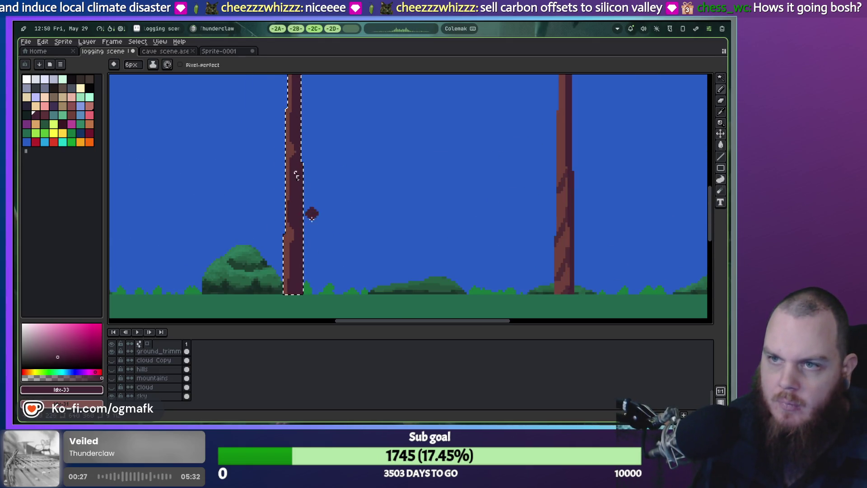
key("ctrl+z")
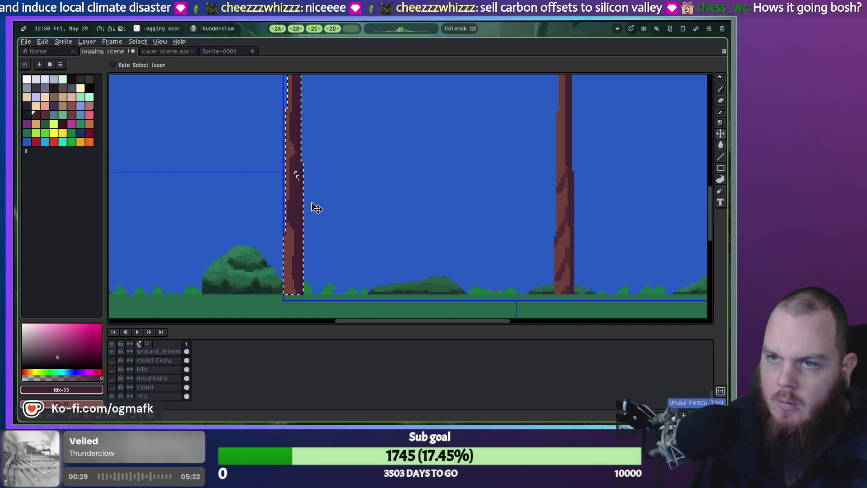
key("b")
scroll(300, 224, "up", 2)
left_click_drag(291, 243, 290, 168)
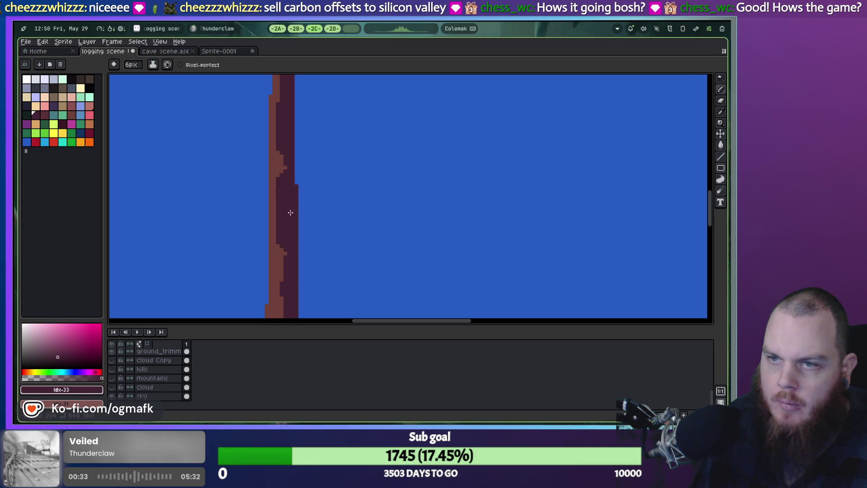
scroll(285, 219, "up", 2)
scroll(292, 185, "down", 2)
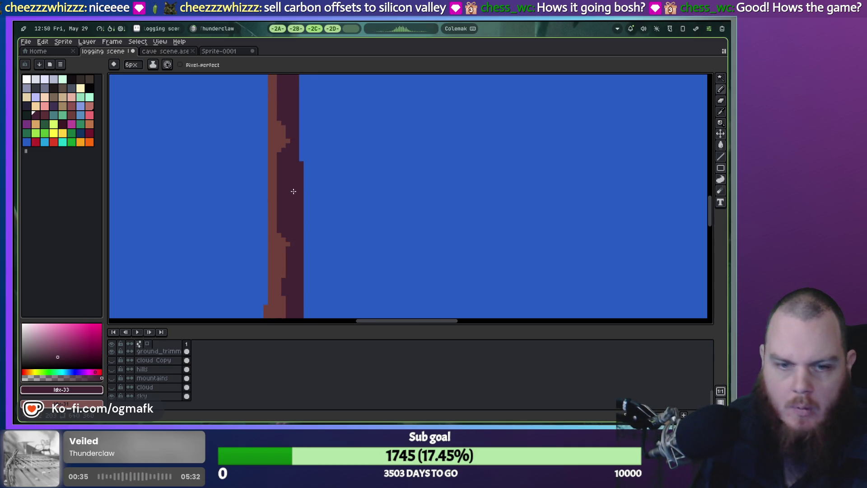
left_click(242, 157)
scroll(242, 158, "down", 3)
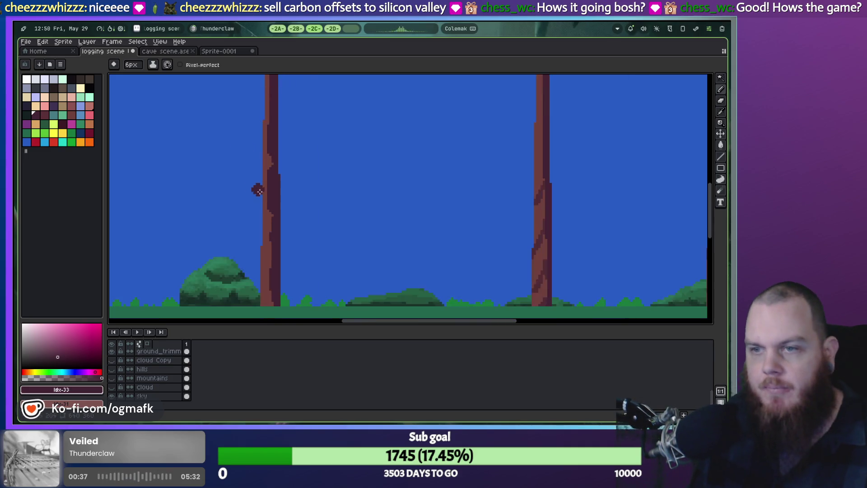
key("alt+Tab")
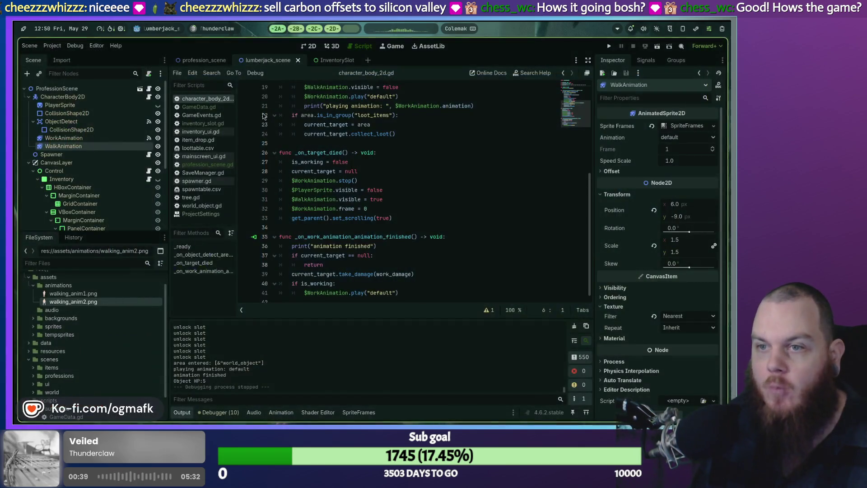
key("F5")
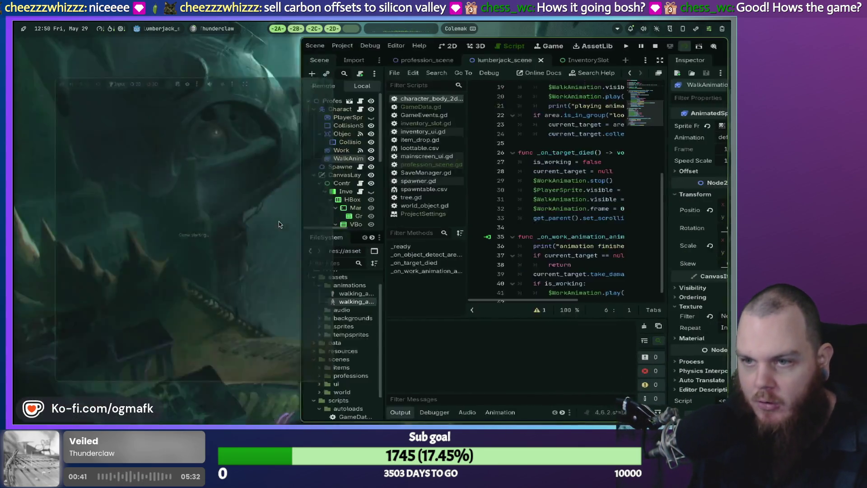
key("super+f")
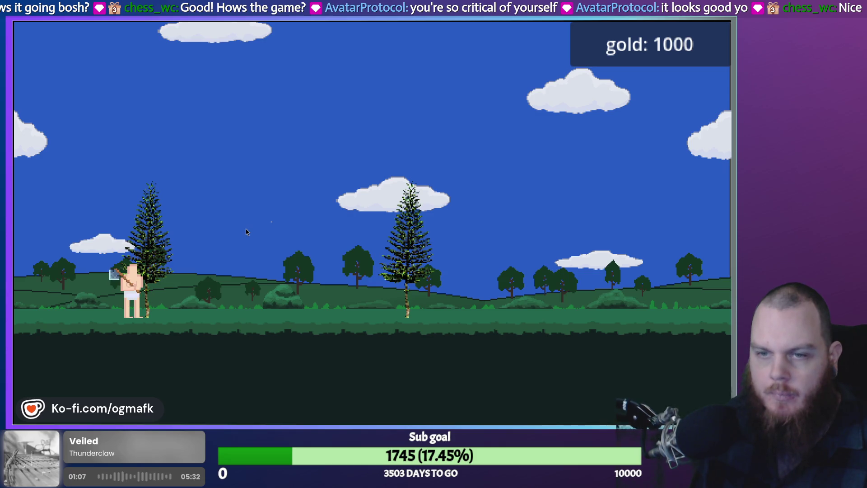
key("i")
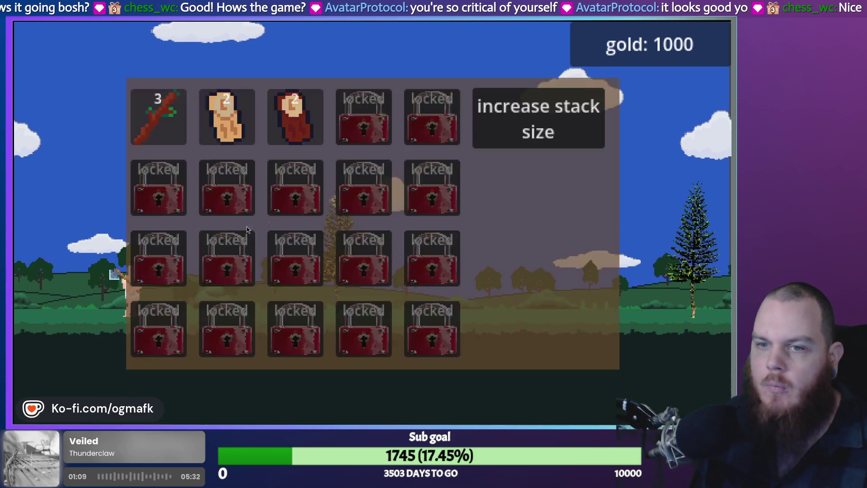
key("i")
key("i")
key("i")
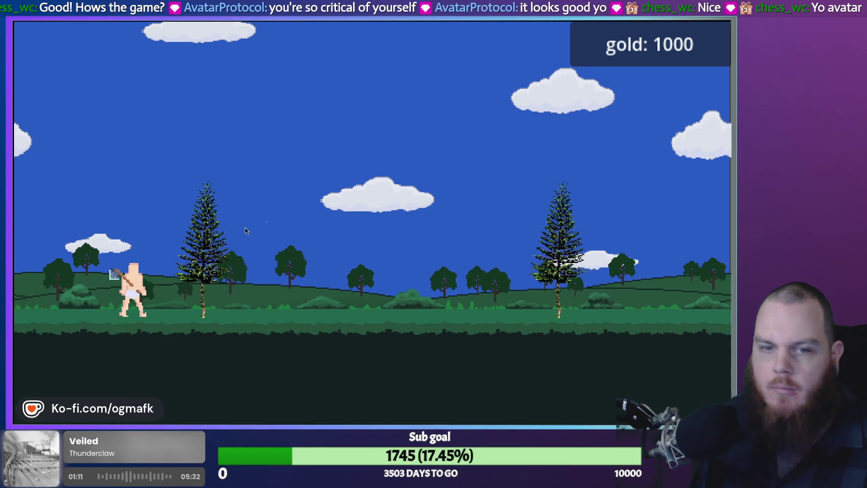
key("i")
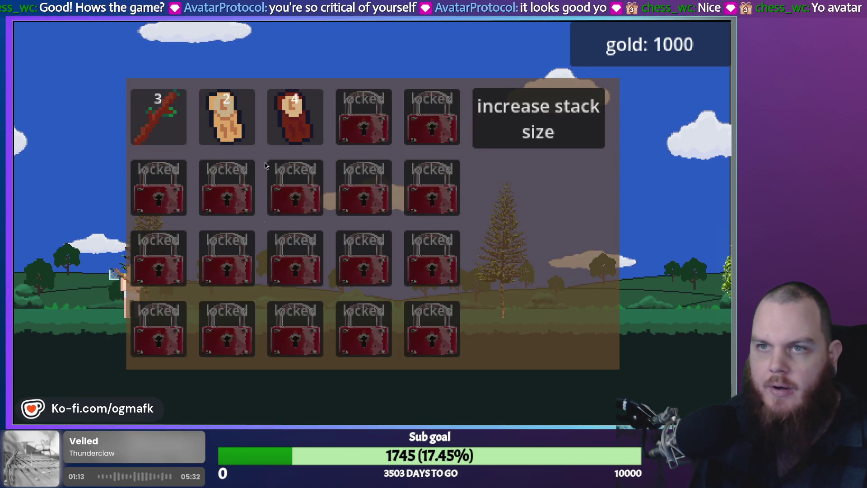
key("i")
key("i")
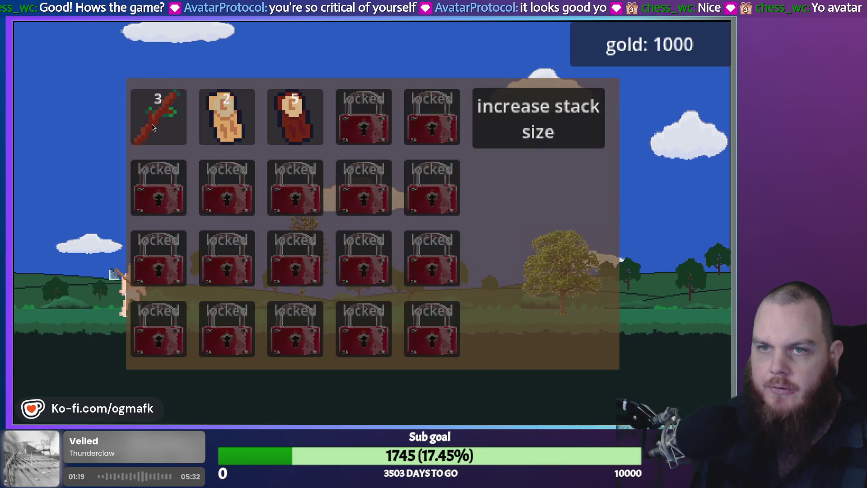
key("i")
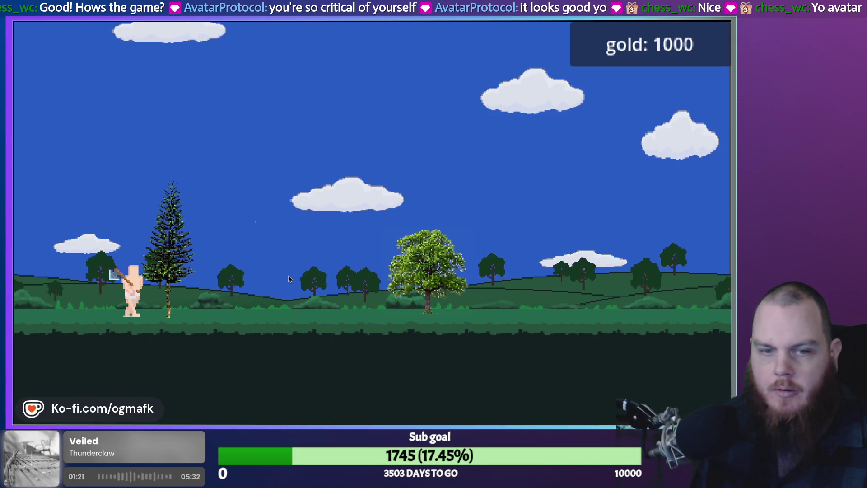
key("alt+F4")
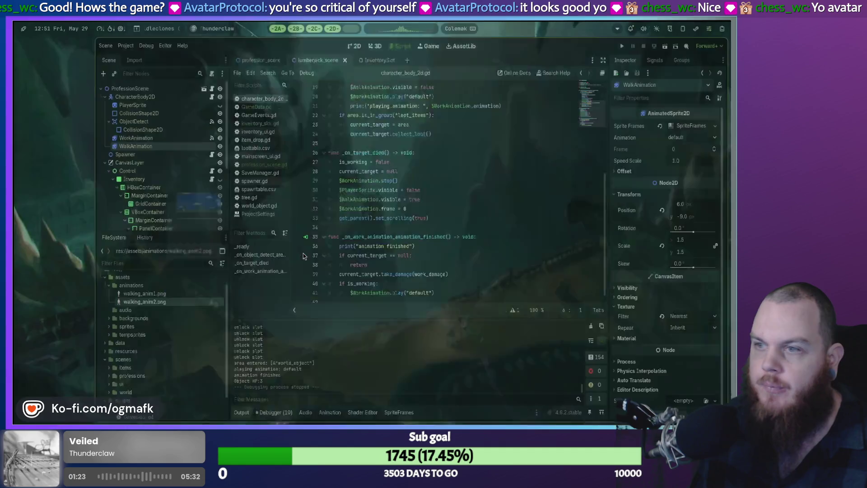
Step: Undo the pencil strokes to strip the dark shading off the left trunk
scroll(314, 31, "down", 2)
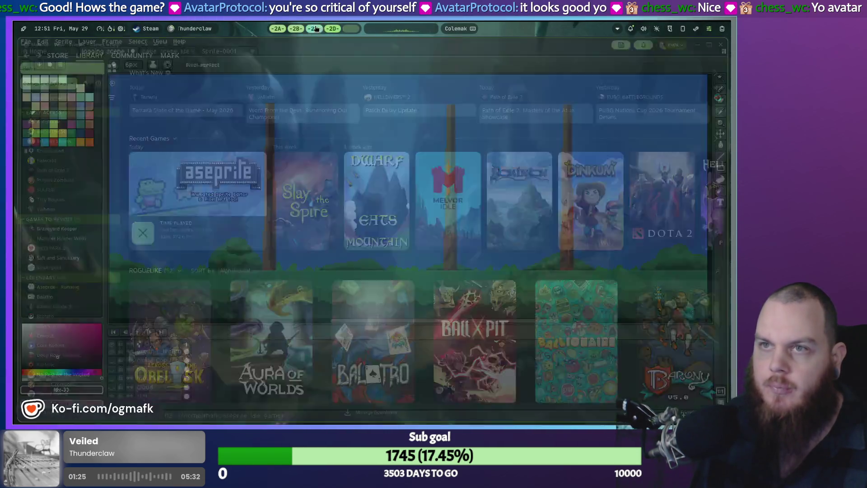
scroll(286, 173, "up", 2)
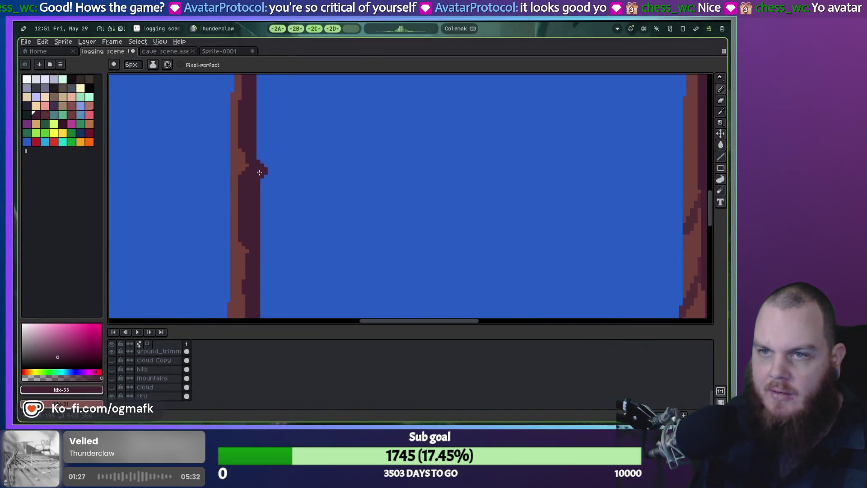
key("plus")
key("plus")
key("plus")
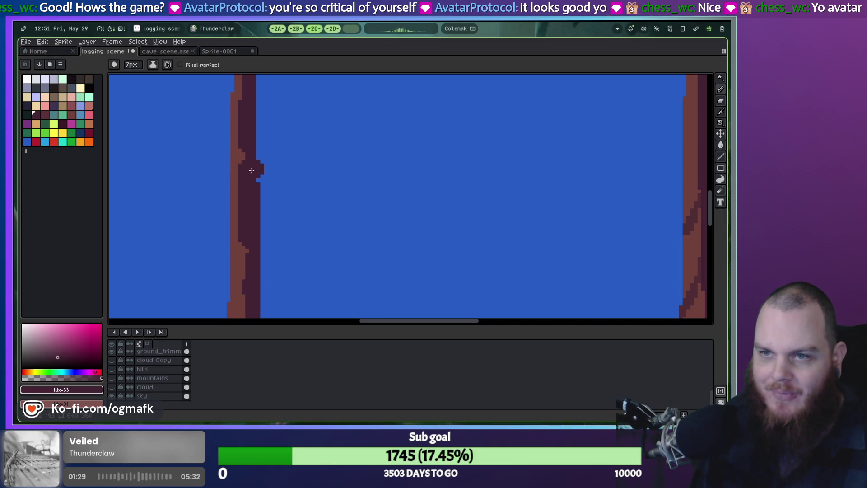
key("w")
left_click(284, 187)
key("b")
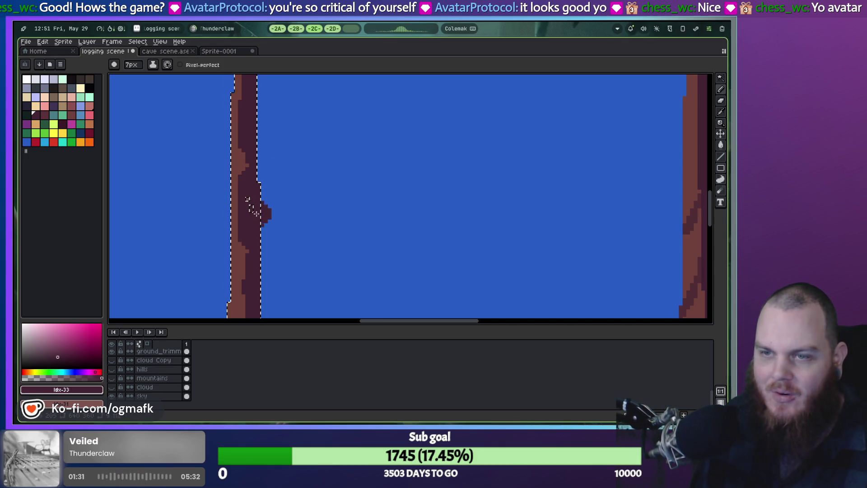
key("ctrl+d")
scroll(295, 245, "down", 1)
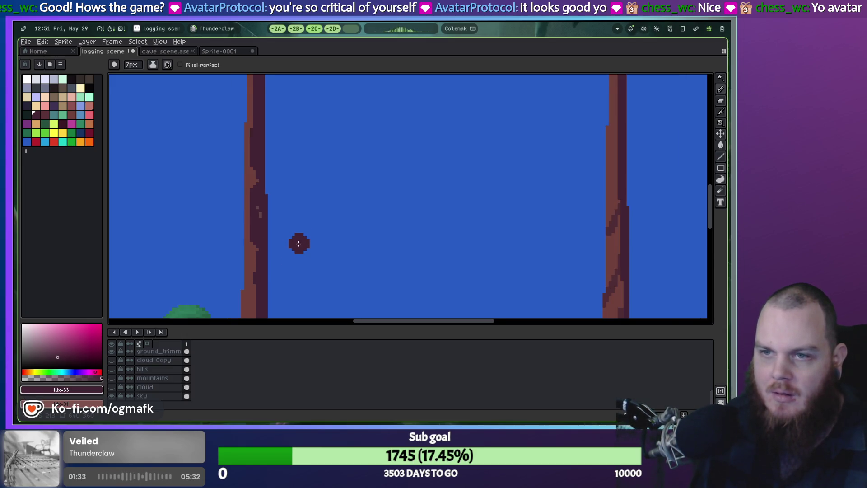
scroll(299, 244, "up", 3)
key("ctrl+z")
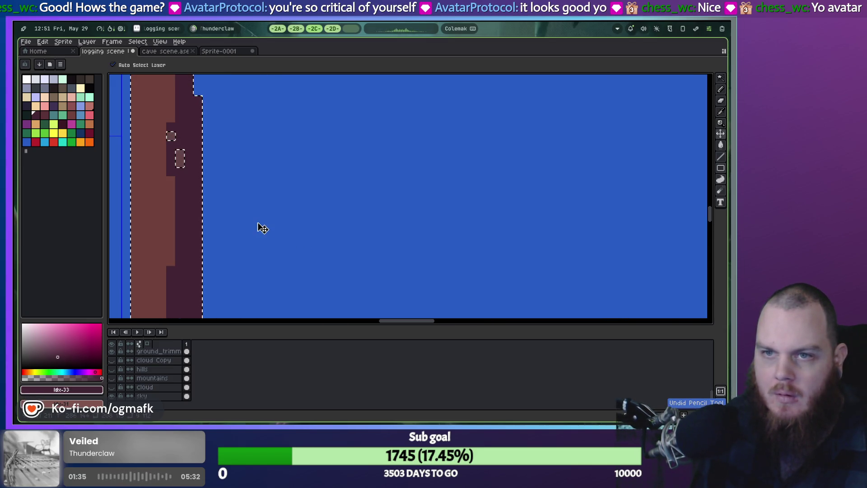
key("ctrl+z")
key("ctrl+z")
Step: Eyedrop the trunk brown #71413b and deselect the trunk
key("b")
scroll(201, 200, "down", 3)
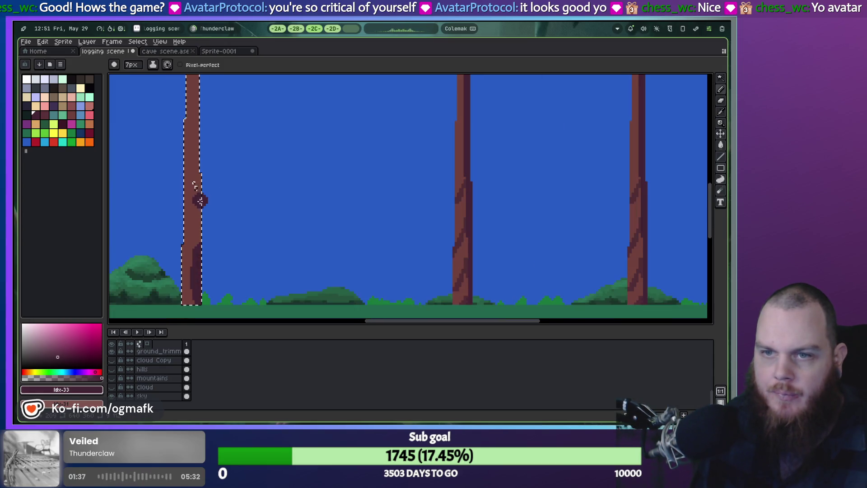
scroll(201, 200, "up", 3)
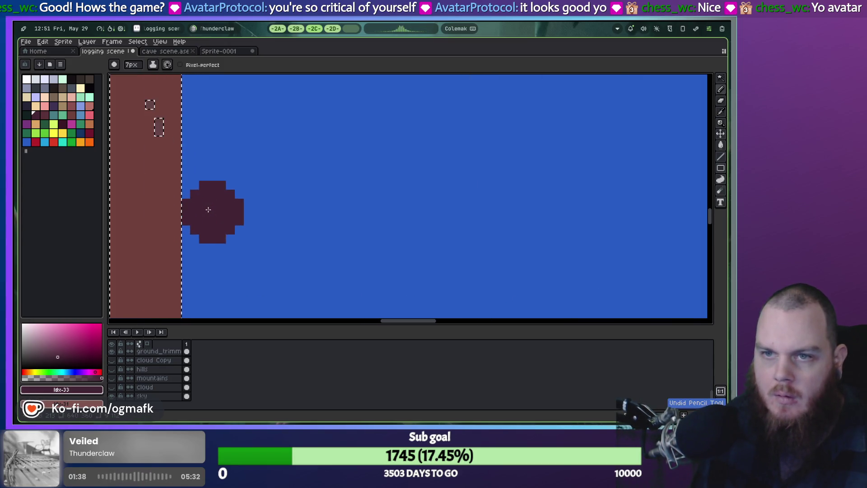
left_click(219, 230, "alt")
key("ctrl+d")
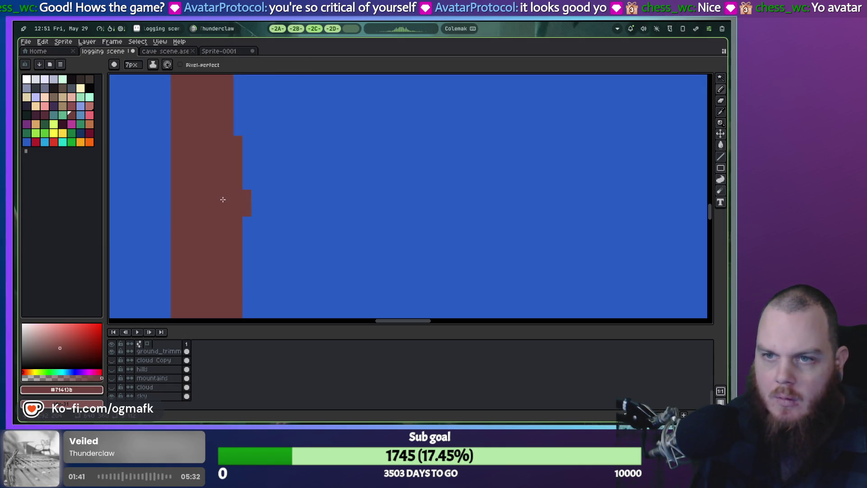
scroll(164, 354, "up", 3)
Step: On the pine_tree layer, Magic Wand the trunk and choose a dark brown palette swatch
left_click(153, 369)
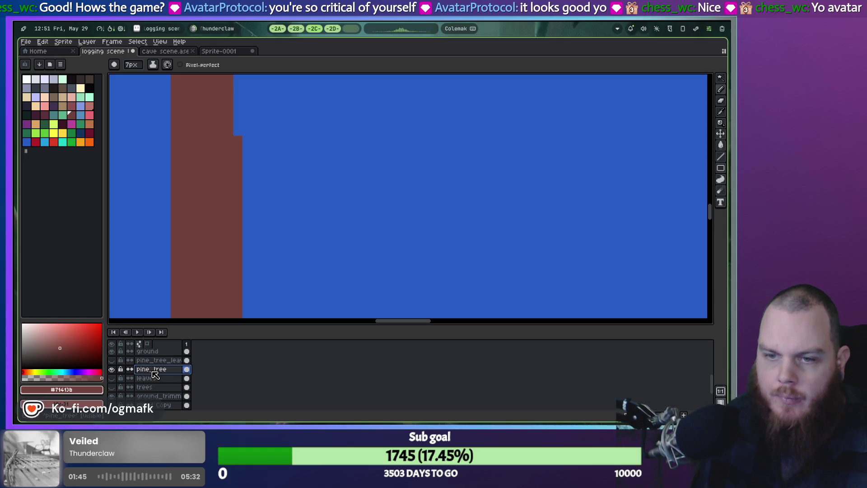
key("w")
scroll(215, 248, "down", 2)
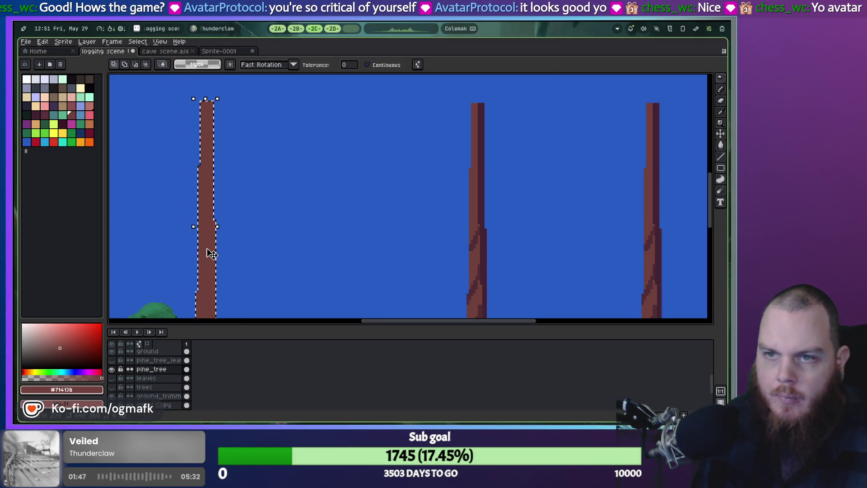
left_click_drag(207, 254, 228, 188)
scroll(225, 229, "up", 2)
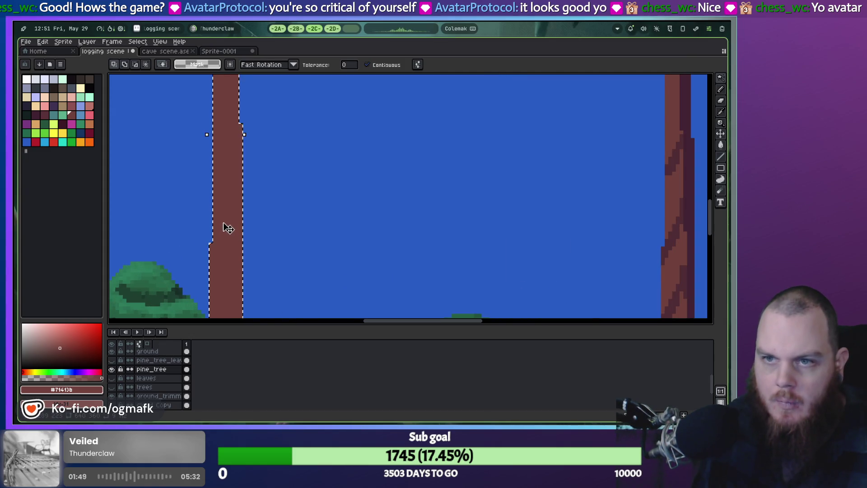
left_click(35, 117)
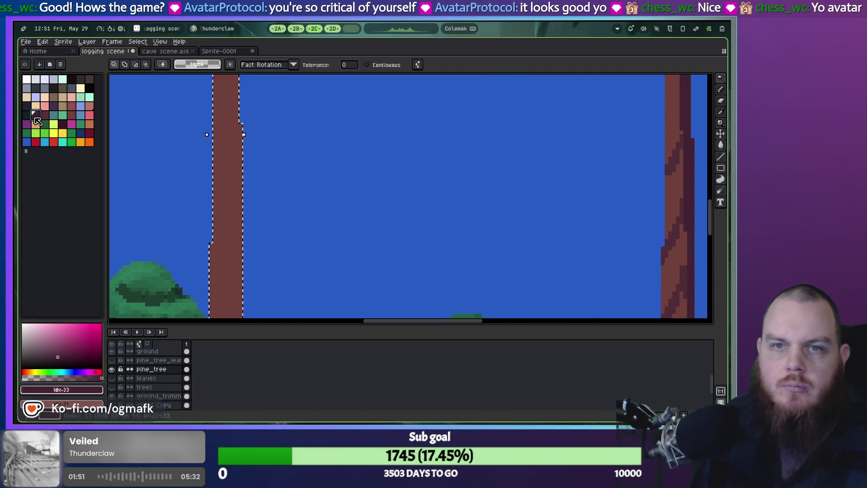
left_click(80, 79)
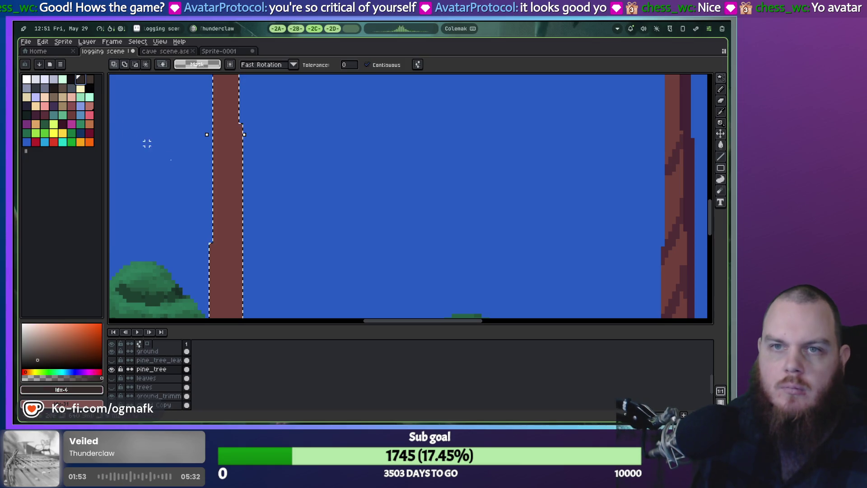
Step: Paint a dark brown streak up the trunk's right edge, undoing two unwanted strokes
key("b")
scroll(240, 284, "down", 5)
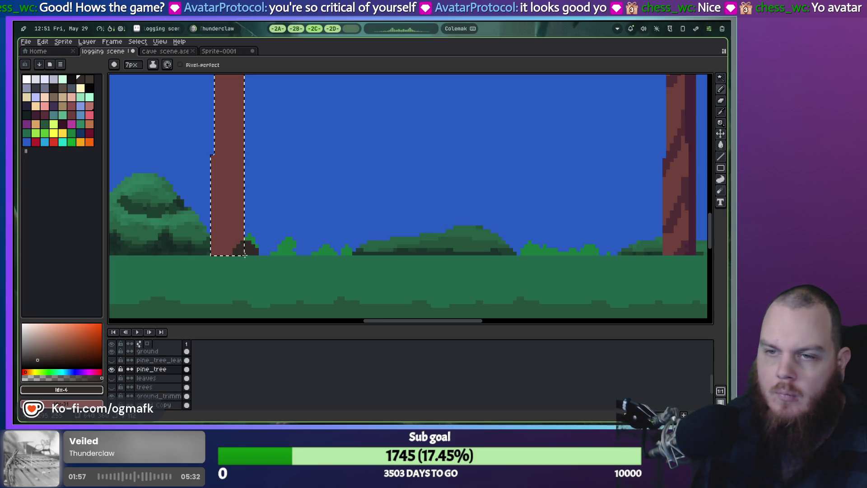
key("ctrl+z")
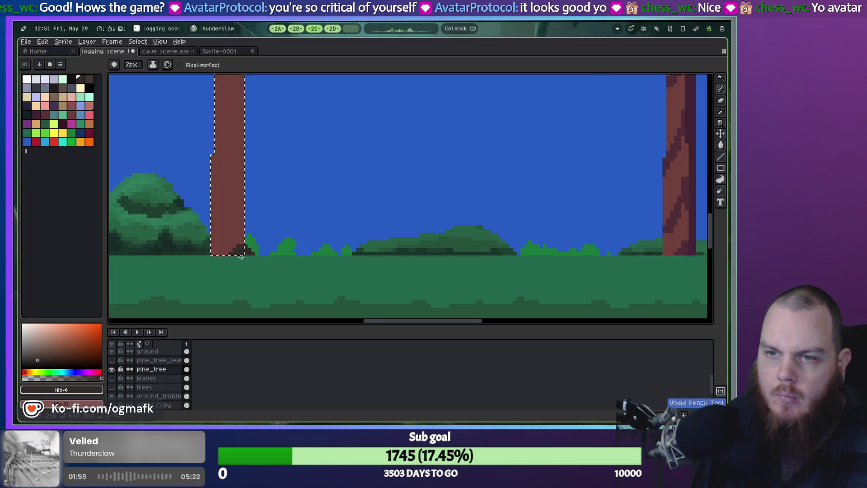
key("ctrl+z")
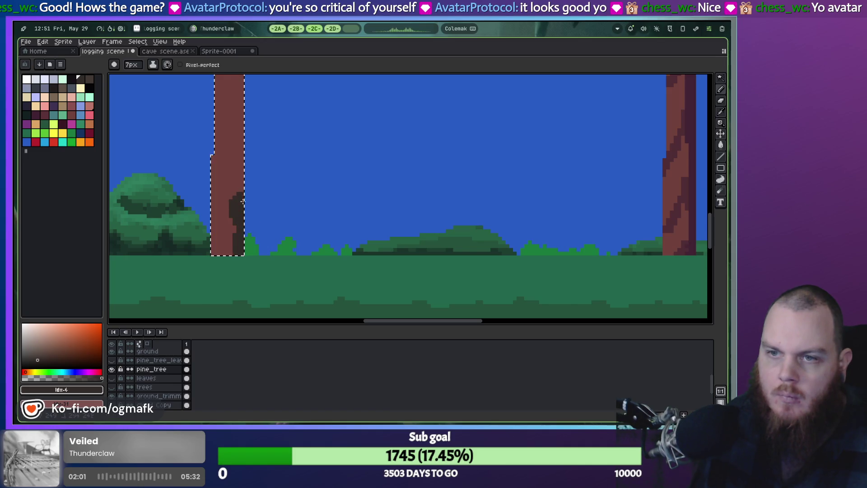
scroll(272, 155, "up", 1)
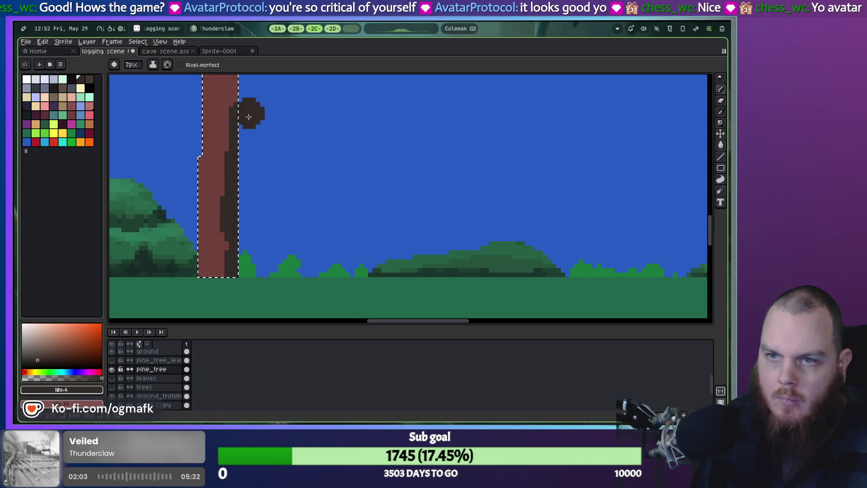
left_click_drag(248, 115, 245, 237)
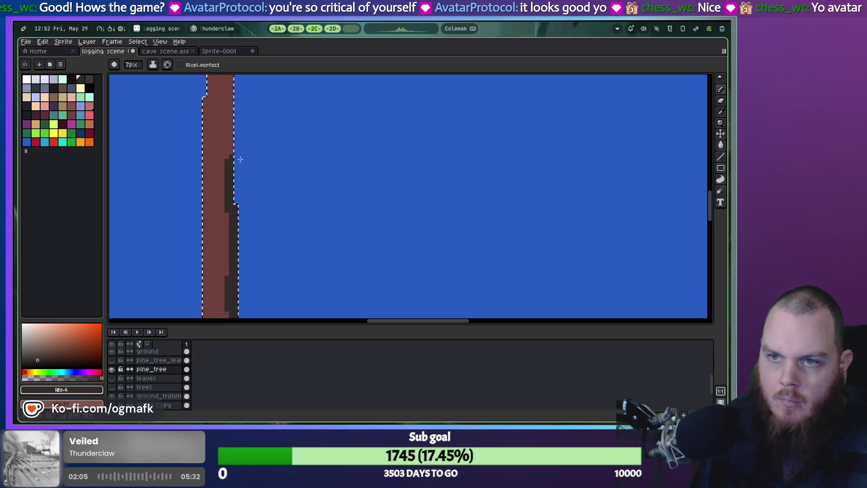
left_click_drag(252, 254, 252, 216)
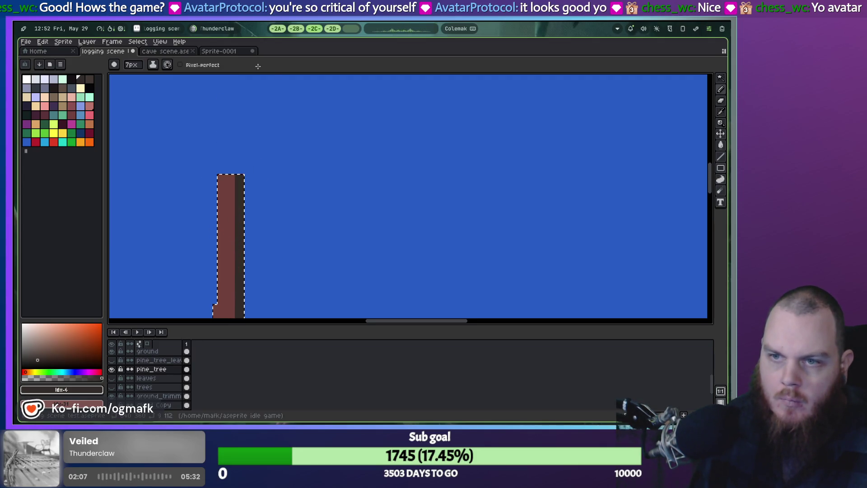
left_click_drag(304, 285, 356, 224)
Step: With an even darker brown and a thinner 2px brush, paint a streak up from the trunk's base
scroll(353, 213, "down", 1)
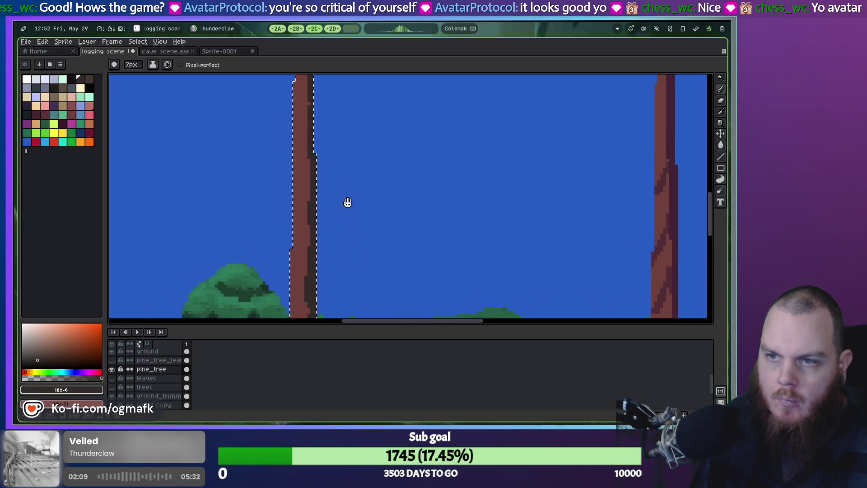
scroll(336, 212, "down", 2)
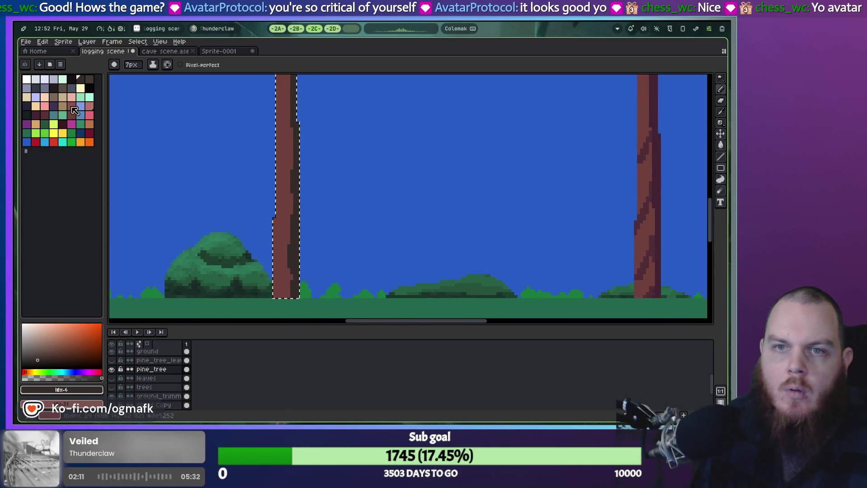
left_click(89, 79)
scroll(283, 288, "up", 3)
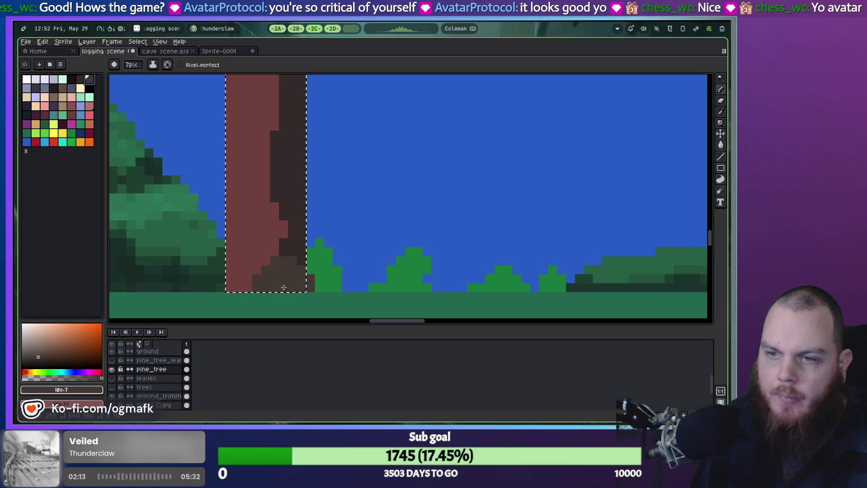
key("minus")
key("minus")
key("minus")
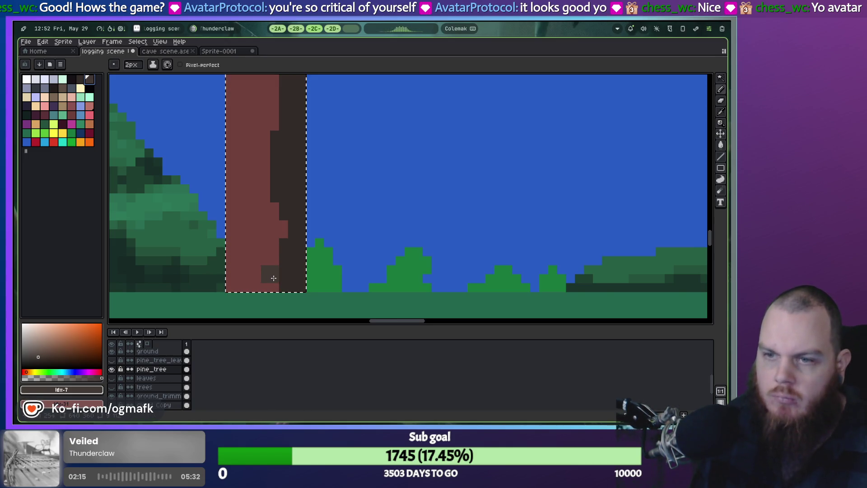
left_click_drag(273, 286, 267, 219)
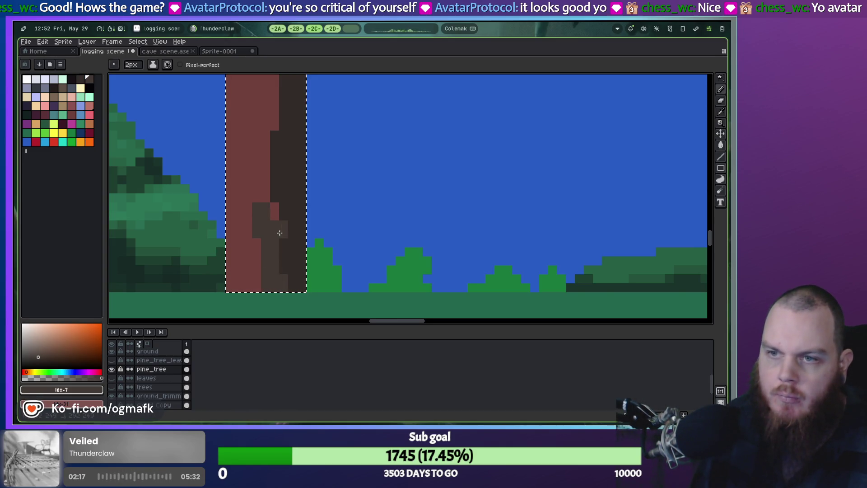
Step: Pan up the trunk and out to review the bark shading within the forest scene
left_click_drag(262, 155, 269, 261)
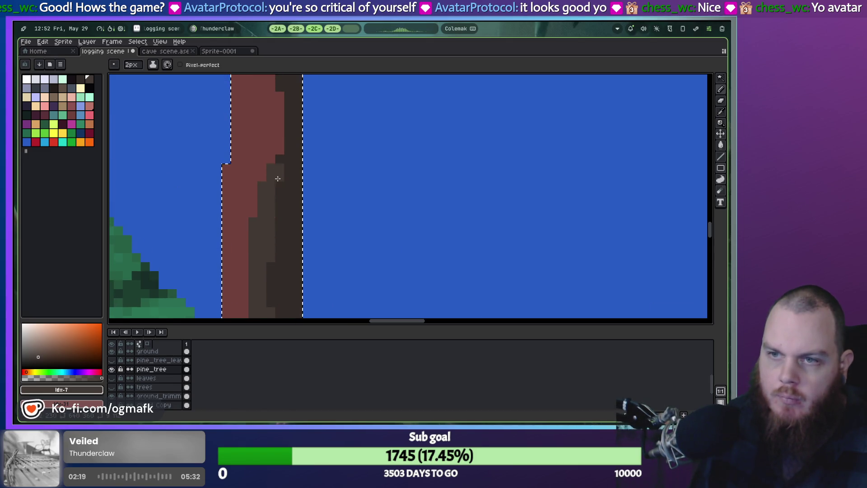
left_click_drag(278, 178, 268, 242)
left_click_drag(271, 185, 269, 254)
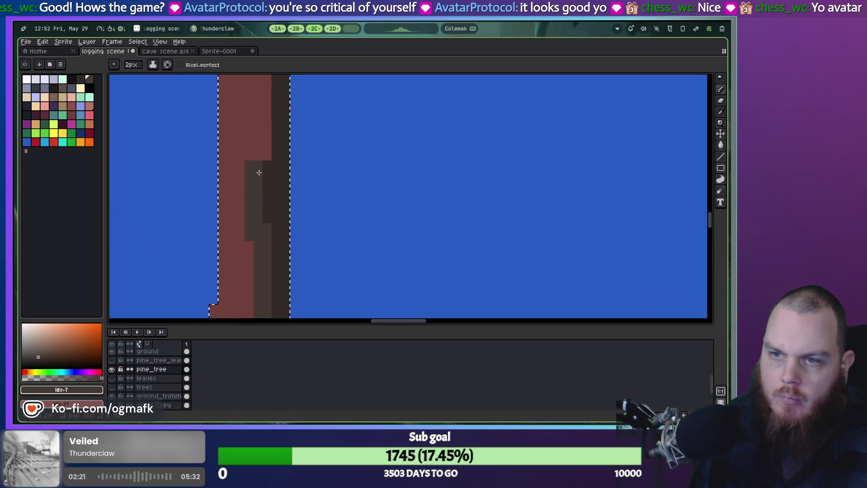
left_click_drag(257, 173, 263, 271)
left_click_drag(262, 172, 262, 262)
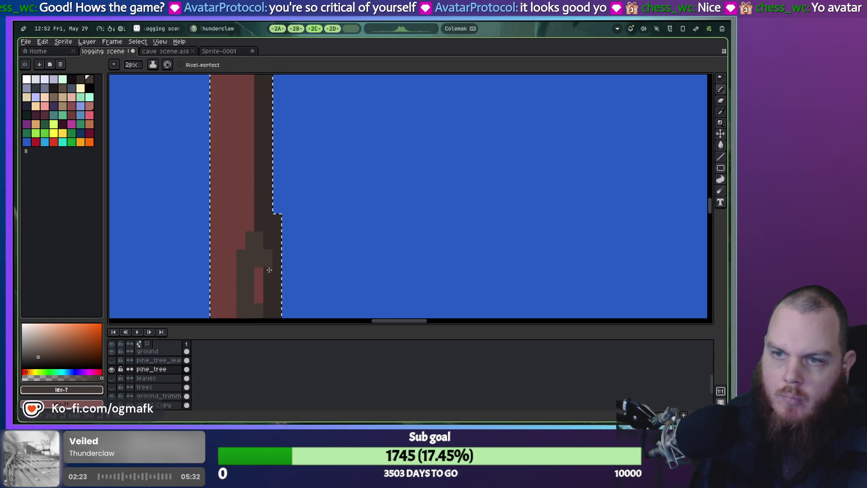
mouse_move(279, 222)
left_mouse_down()
mouse_move(275, 238)
mouse_move(246, 246)
left_mouse_up()
left_click_drag(253, 207, 246, 261)
mouse_move(253, 156)
left_mouse_down()
mouse_move(248, 254)
mouse_move(233, 279)
mouse_move(239, 162)
left_mouse_up()
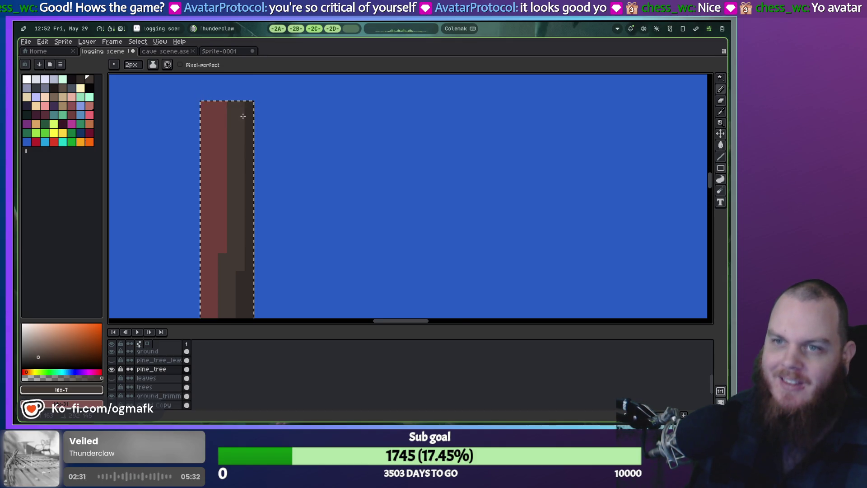
scroll(243, 123, "down", 2)
mouse_move(308, 198)
left_mouse_down()
mouse_move(329, 150)
mouse_move(327, 194)
mouse_move(343, 95)
mouse_move(366, 201)
mouse_move(360, 216)
left_mouse_up()
scroll(360, 216, "down", 1)
scroll(367, 203, "up", 1)
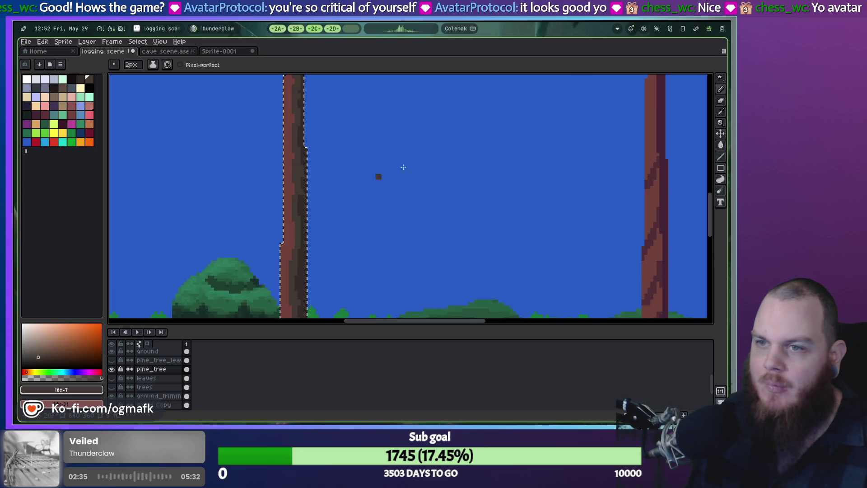
Step: Search Google Images for 'pine tree' in a new tab and preview a lone pine photo
left_click(296, 29)
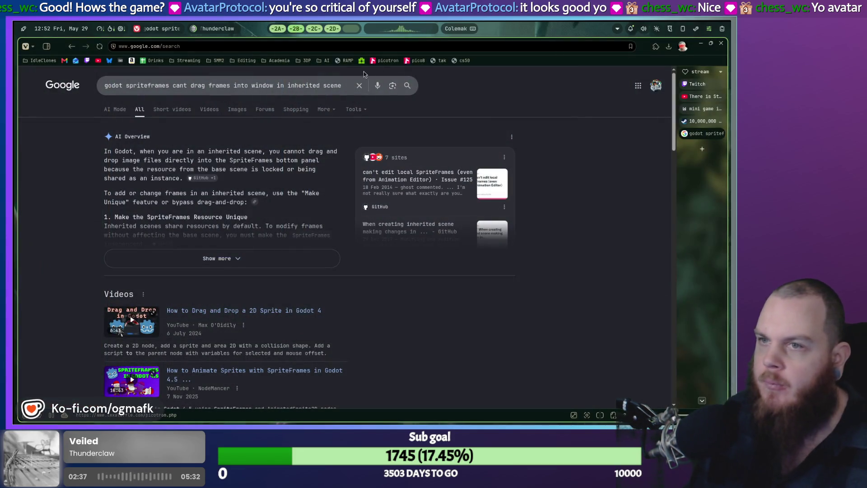
left_click(702, 149)
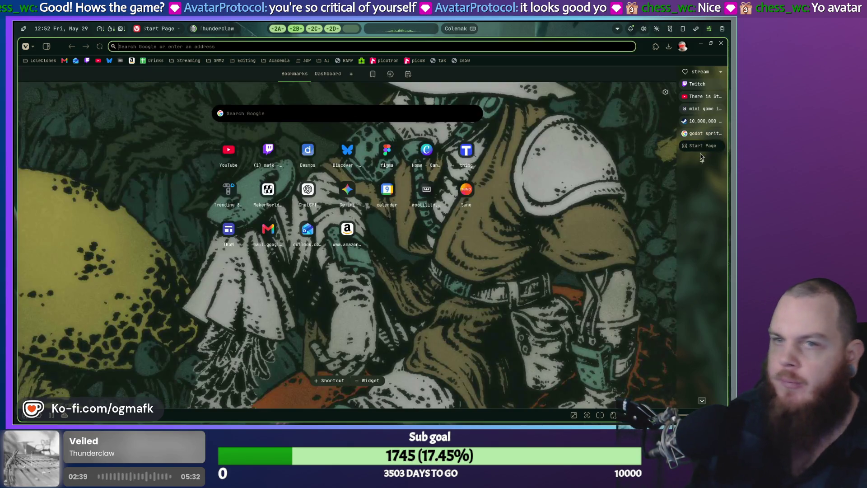
type("pine tree")
key("Return")
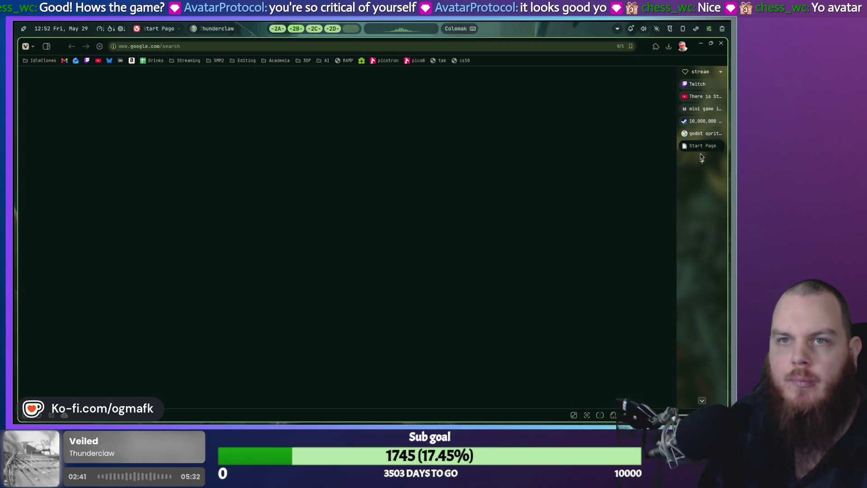
left_click(163, 109)
left_click(228, 278)
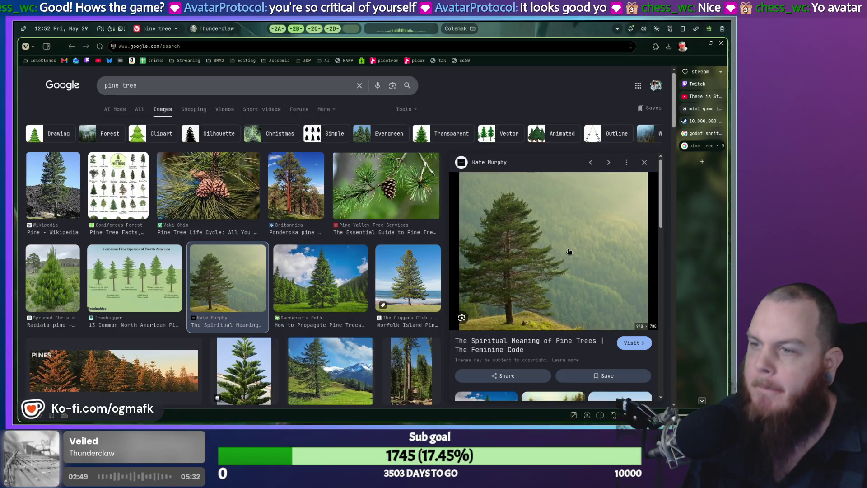
Step: Refine the image search to 'pine tree trunk' and scroll through the results
left_click(160, 82)
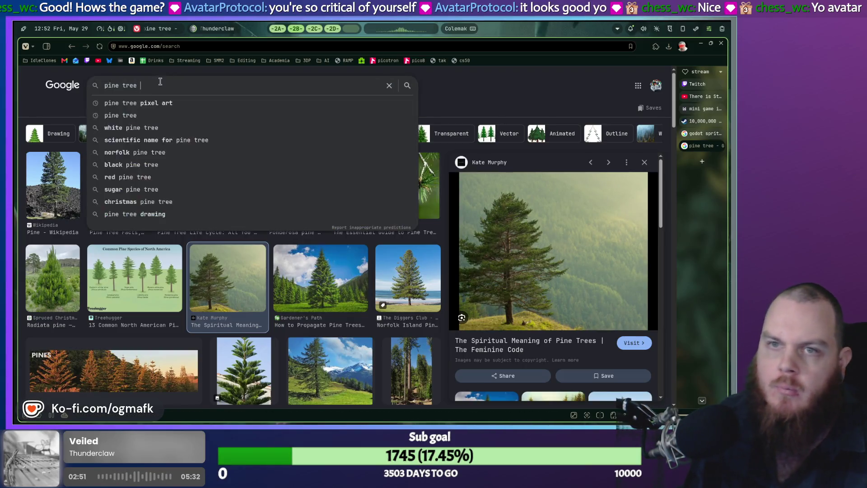
type("trunk")
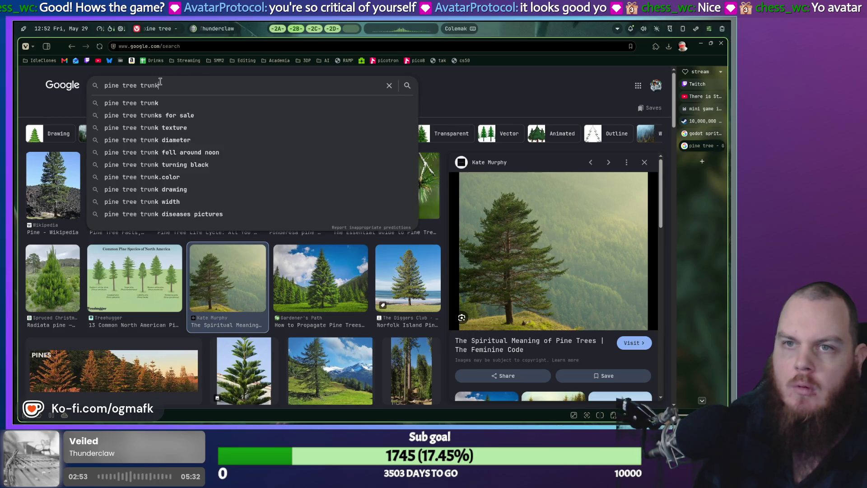
key("Return")
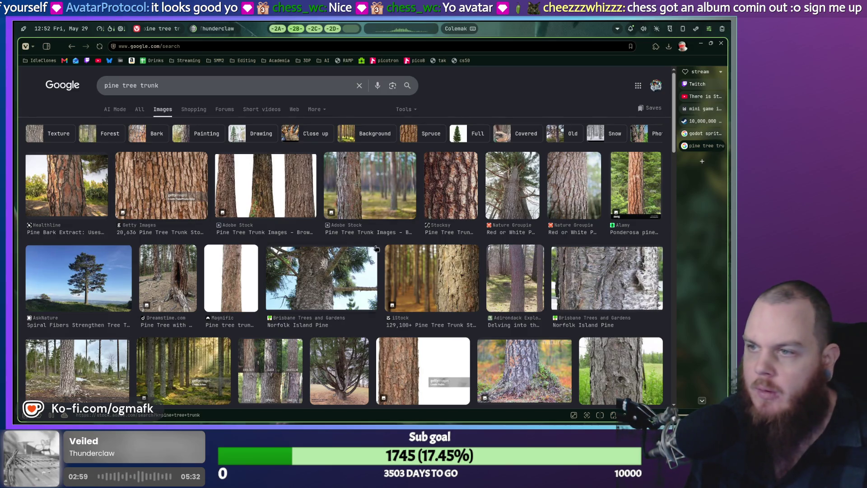
scroll(77, 298, "down", 4)
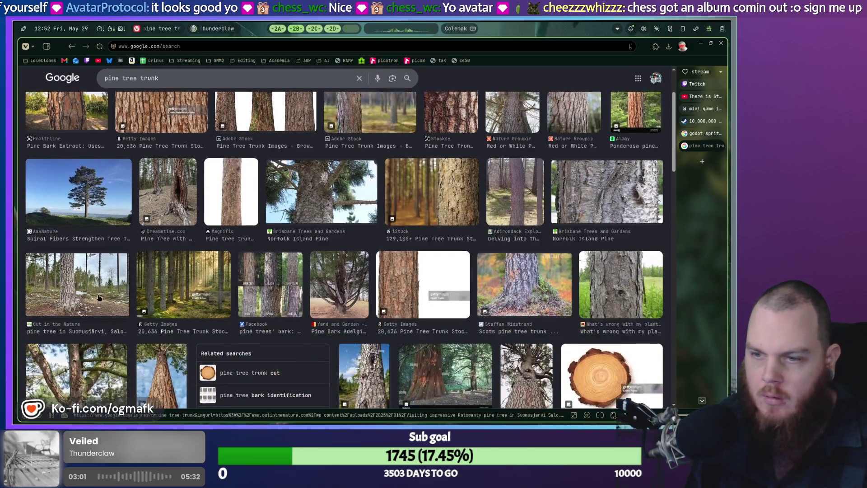
scroll(127, 287, "down", 4)
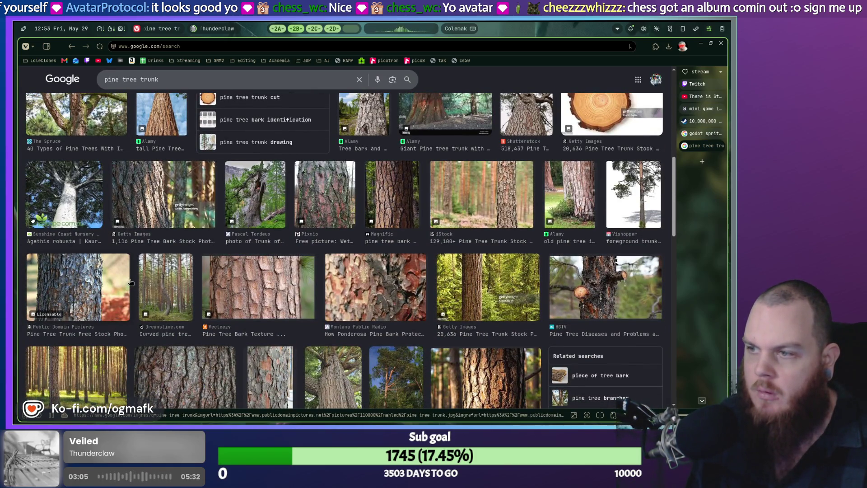
scroll(131, 283, "down", 1)
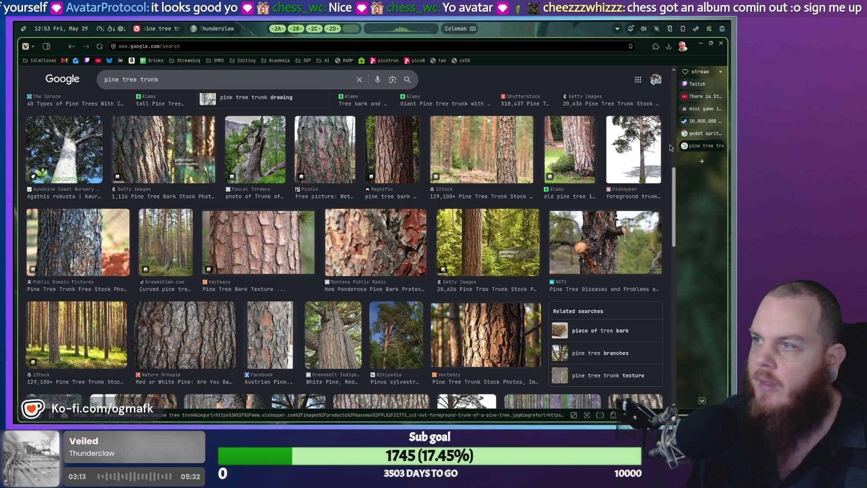
key("alt+Tab")
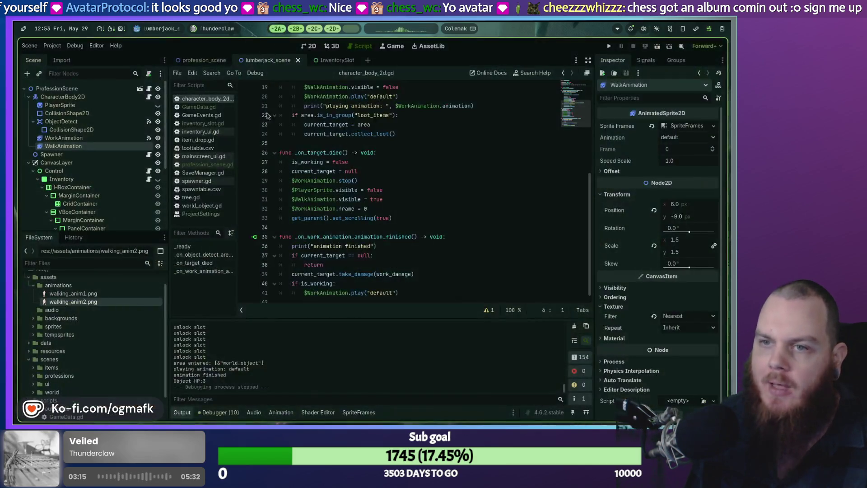
Step: Back in Aseprite, zoom in on the trunk base and try orange, then reddish swatches
left_click(278, 28)
left_click(317, 29)
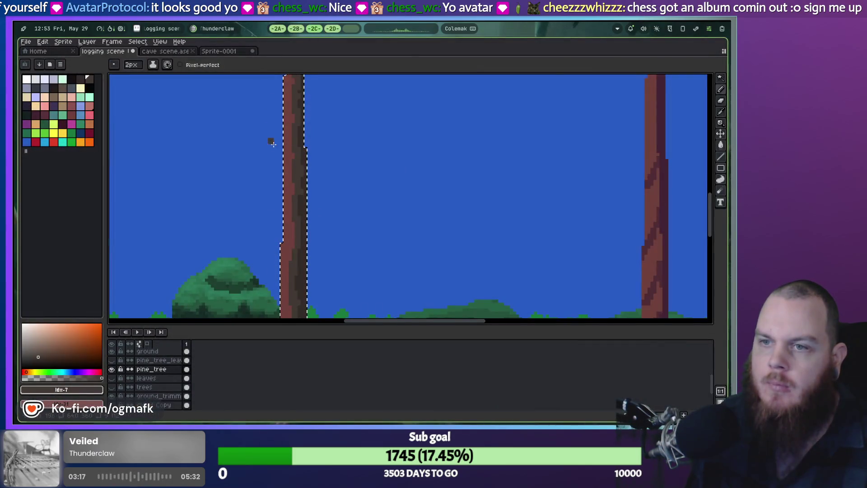
scroll(275, 189, "up", 2)
left_click_drag(273, 217, 273, 164)
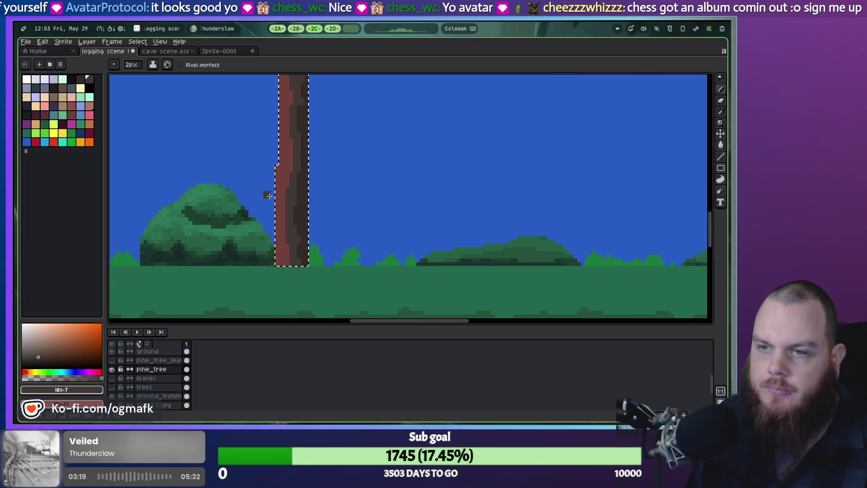
left_click(89, 123)
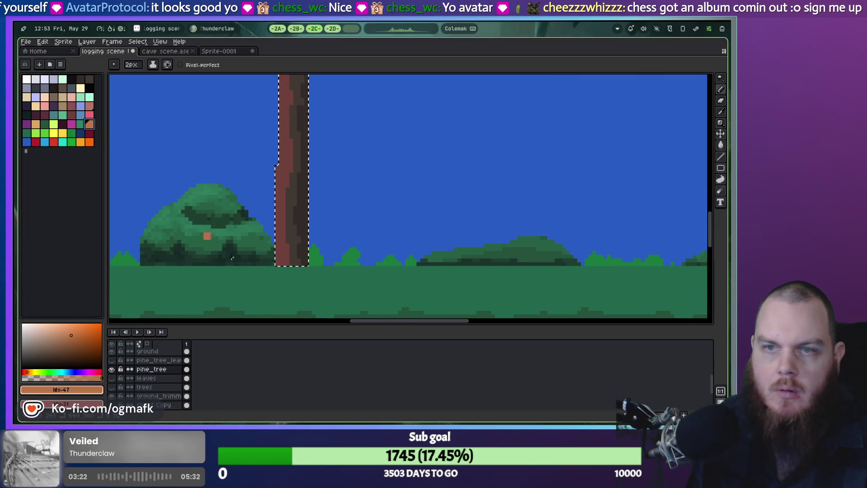
left_click(89, 106)
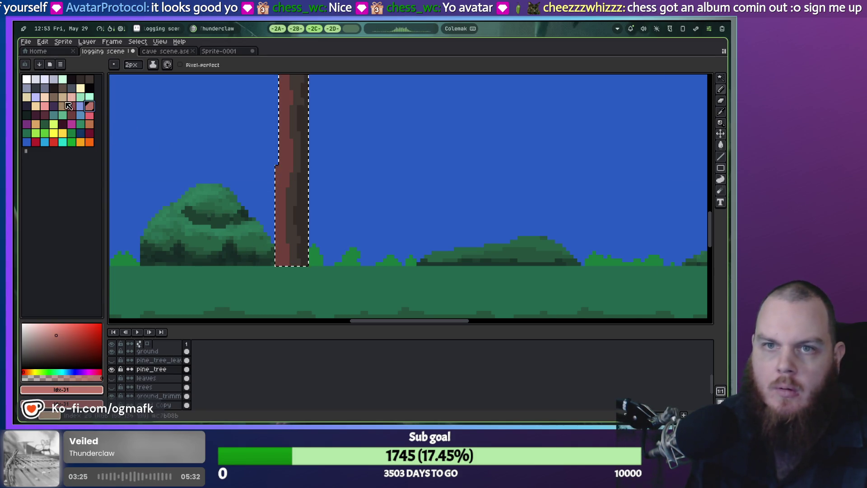
Step: Dab a tan highlight onto the trunk with a 5px pencil, undo it, then return to the reference photos
key("bracketleft")
key("bracketleft")
key("bracketleft")
key("plus")
key("plus")
key("plus")
left_click(274, 261)
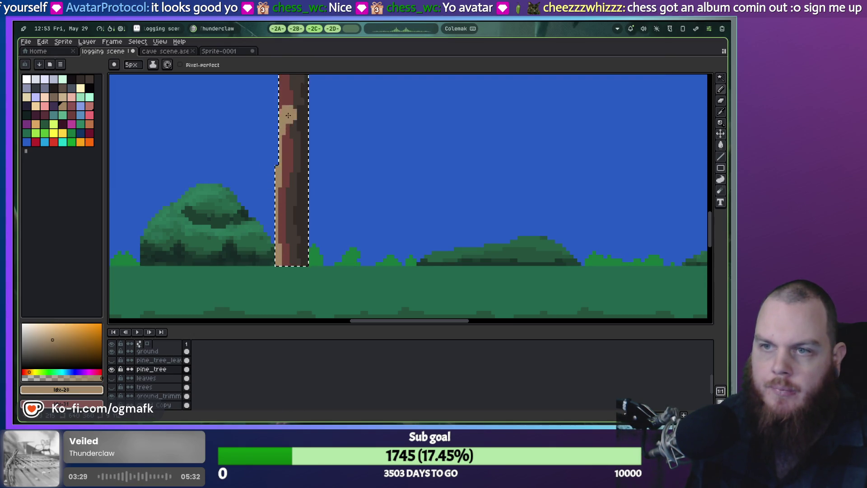
left_click_drag(288, 116, 274, 207)
key("ctrl+z")
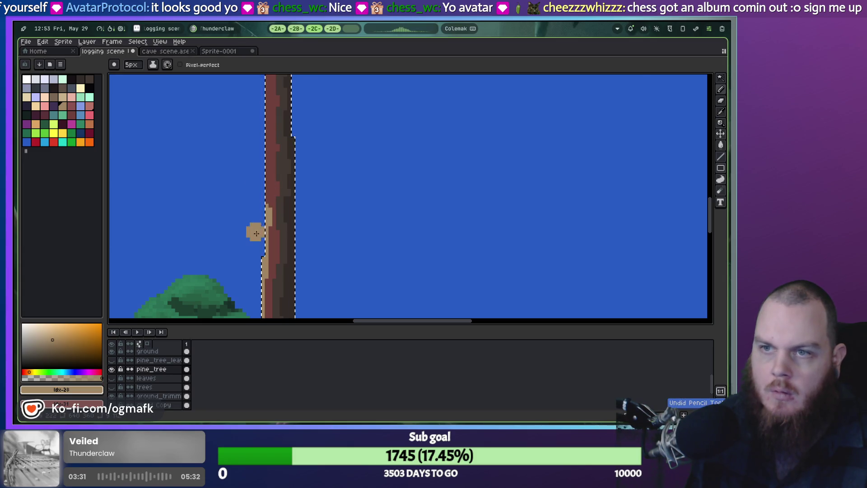
scroll(256, 233, "down", 1)
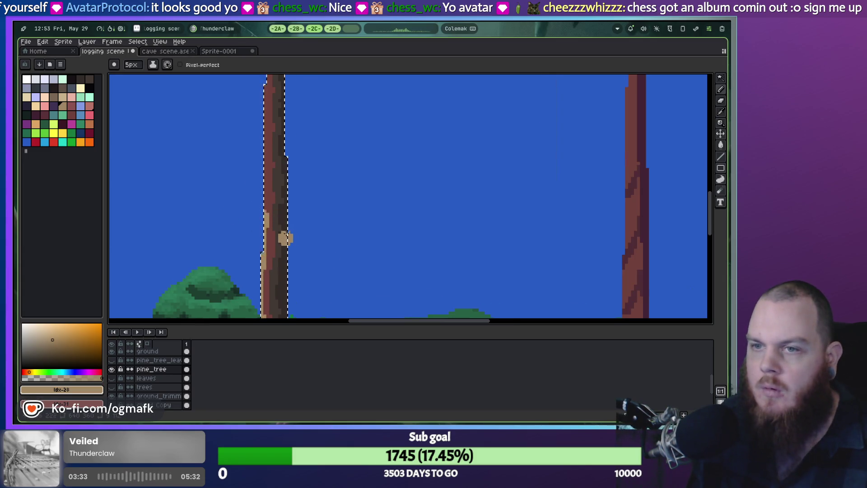
scroll(287, 235, "down", 2)
scroll(289, 217, "up", 2)
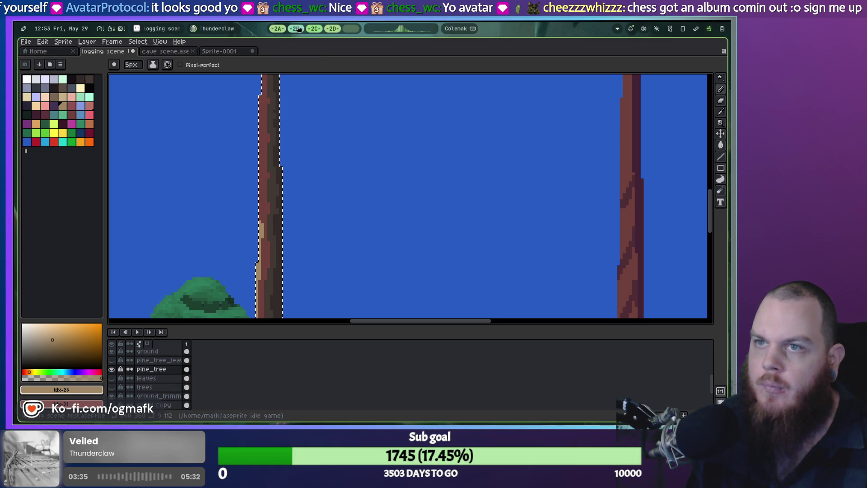
left_click(297, 28)
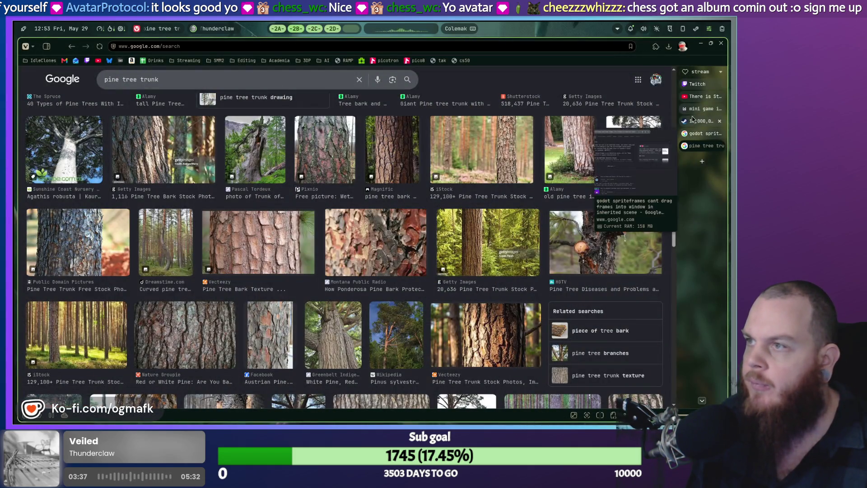
Step: Go from Idle Clones to the lumberjack board's trees board for the pine reference, then return to Aseprite
left_click(696, 108)
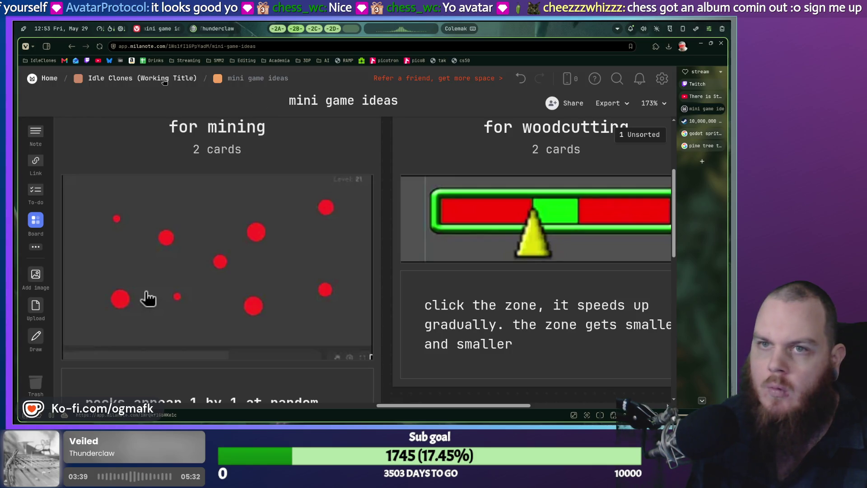
left_click(164, 78)
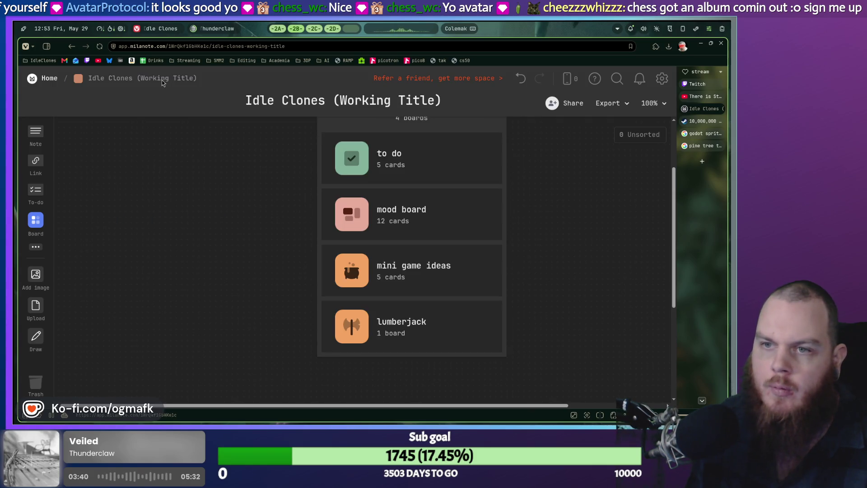
left_click(356, 342)
left_click(127, 334)
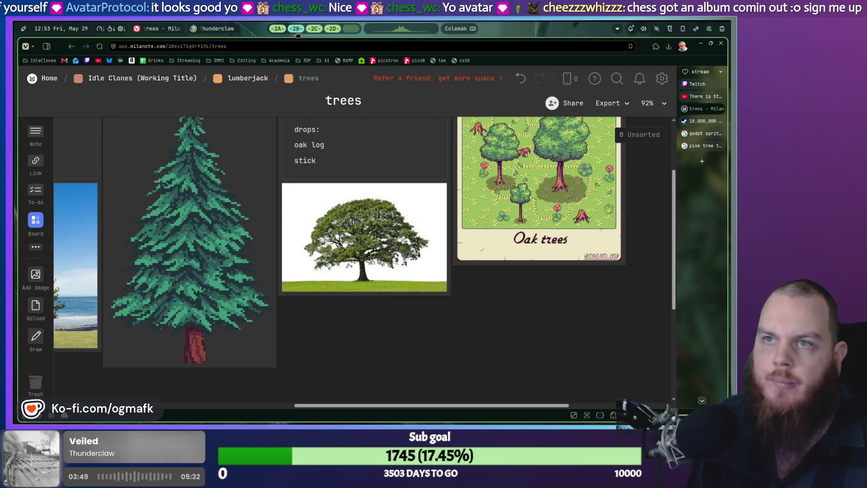
left_click(314, 29)
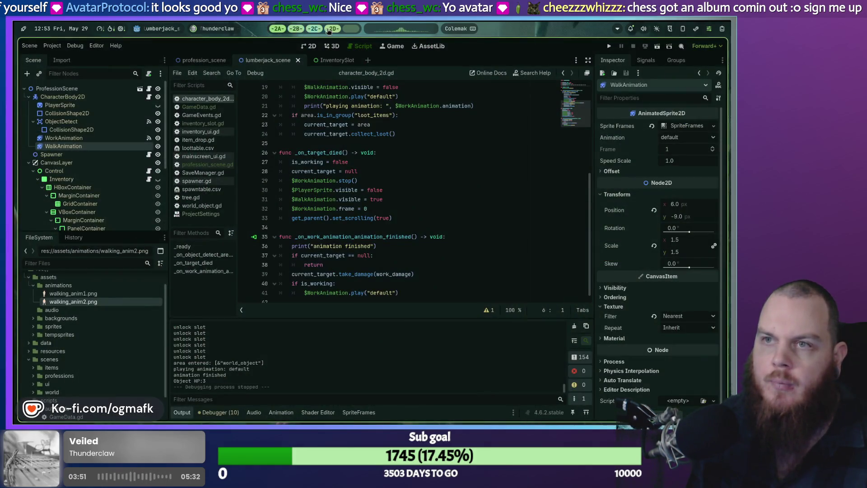
left_click(326, 29)
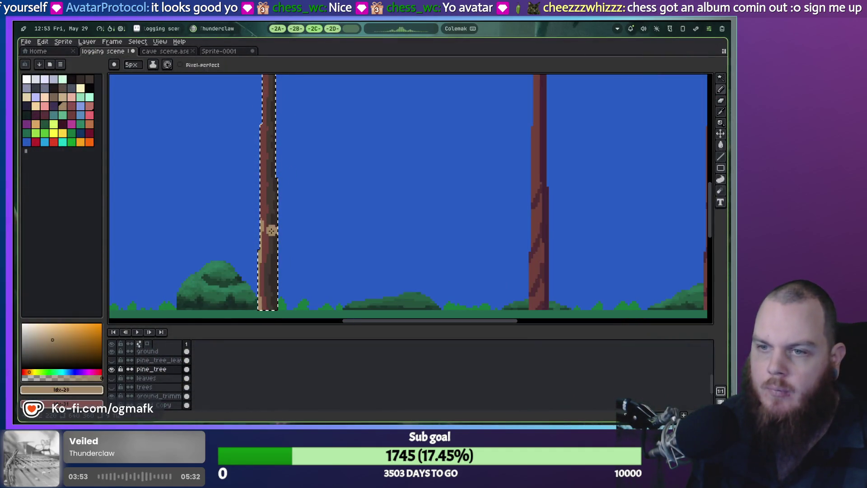
Step: Test a dark maroon 2px pencil streak on the lower trunk and undo it
key("b")
scroll(295, 216, "up", 1)
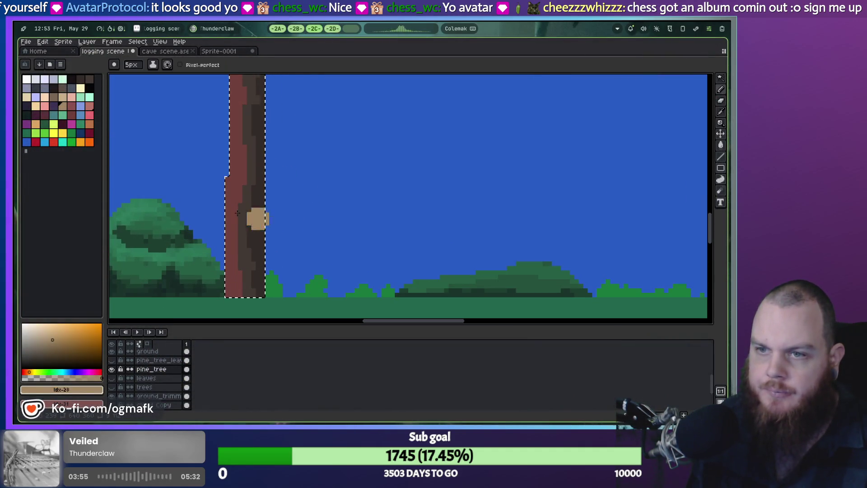
left_click(35, 114)
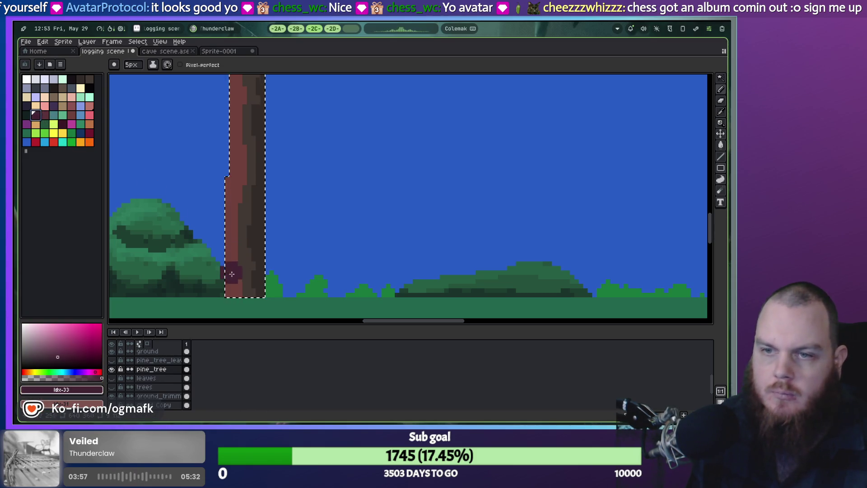
key("minus")
key("minus")
key("minus")
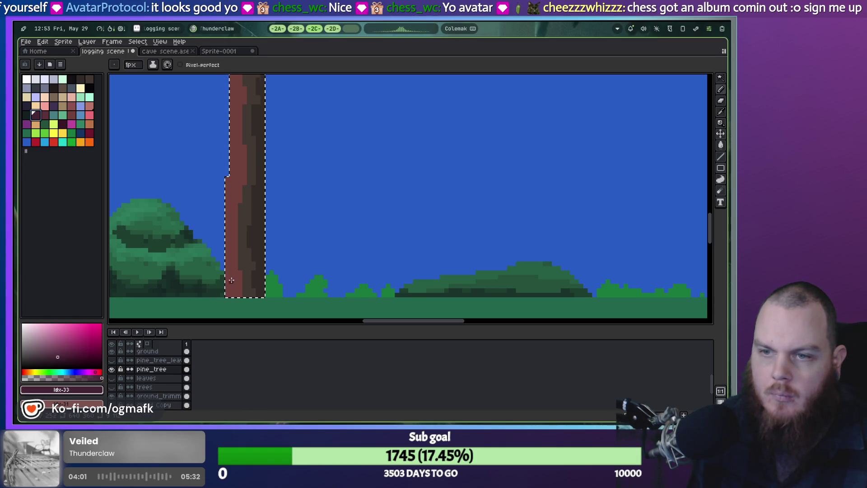
left_click_drag(227, 295, 242, 278)
key("ctrl+z")
key("ctrl+z")
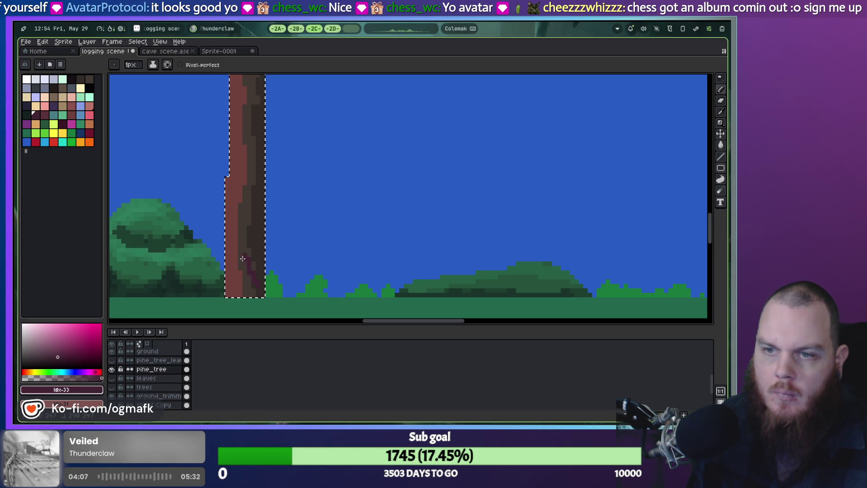
Step: Retry lower-trunk streaks in maroon and a darker shade, undo them, then switch to the Milanote reference
key("ctrl+z")
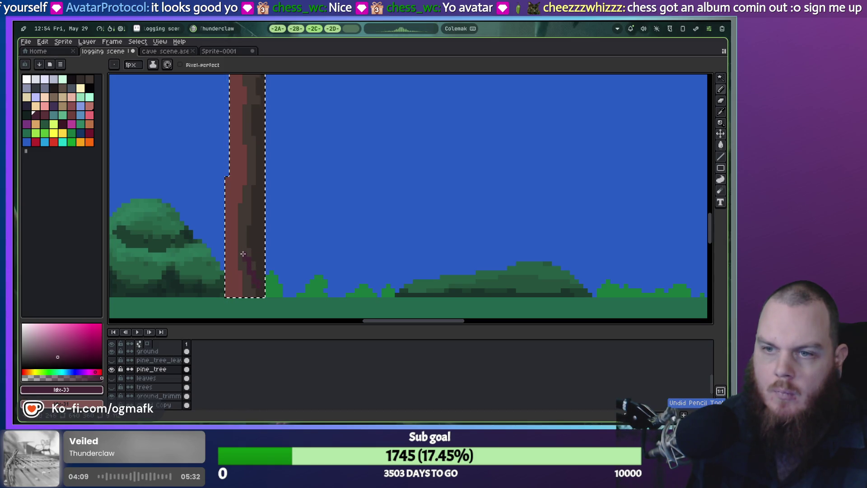
left_click_drag(243, 254, 235, 249)
key("ctrl+z")
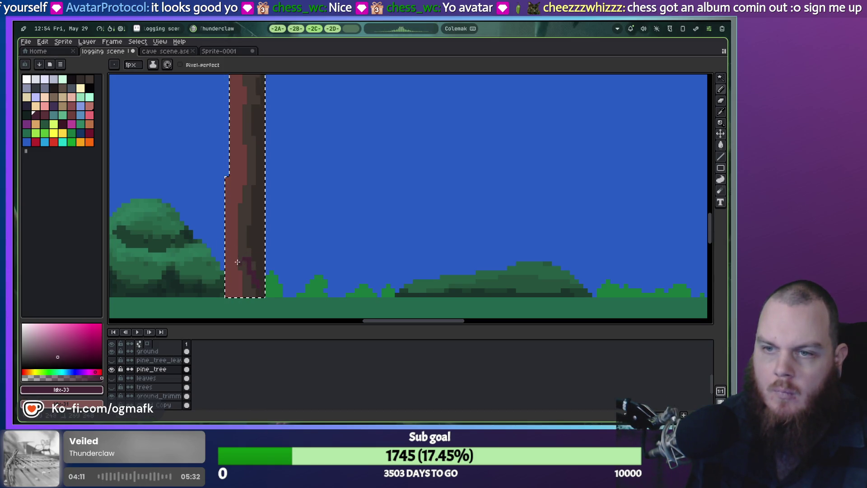
key("ctrl+z")
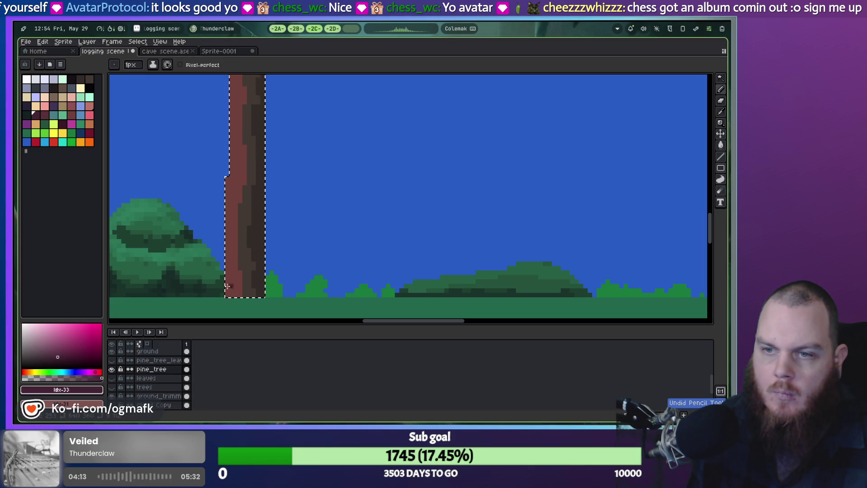
left_click(26, 105)
left_click_drag(253, 288, 248, 269)
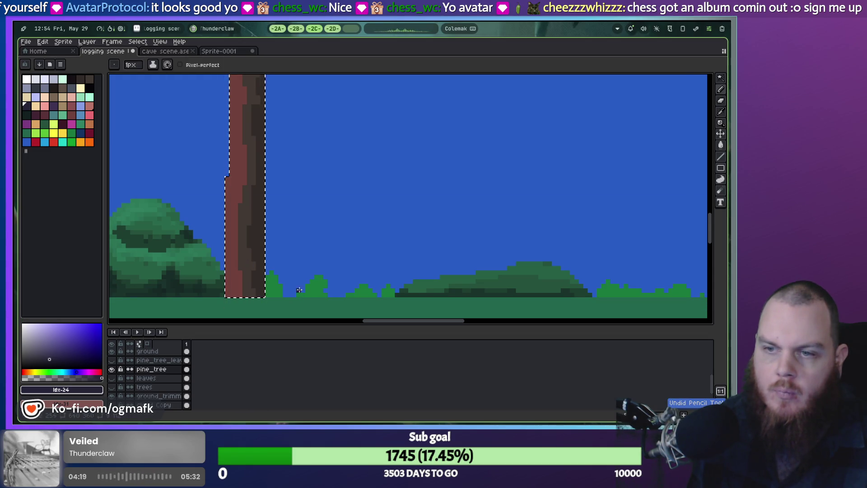
key("ctrl+z")
scroll(295, 282, "down", 1)
scroll(295, 283, "down", 2)
scroll(290, 276, "up", 4)
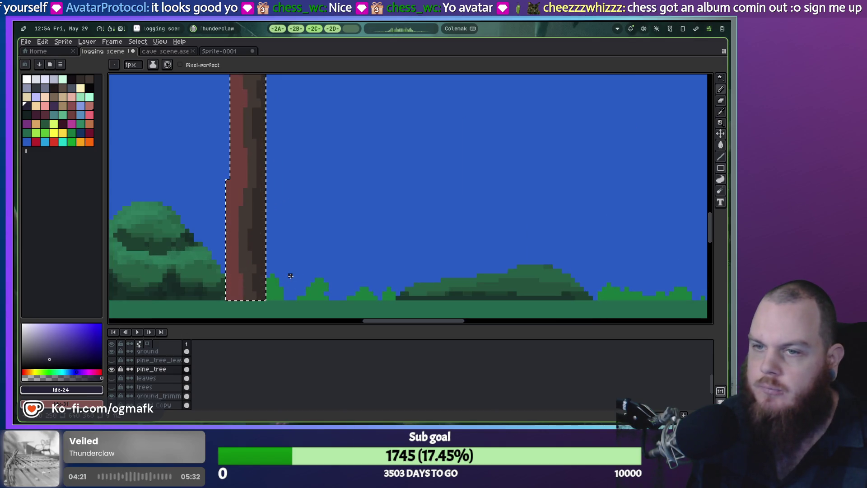
left_click(297, 30)
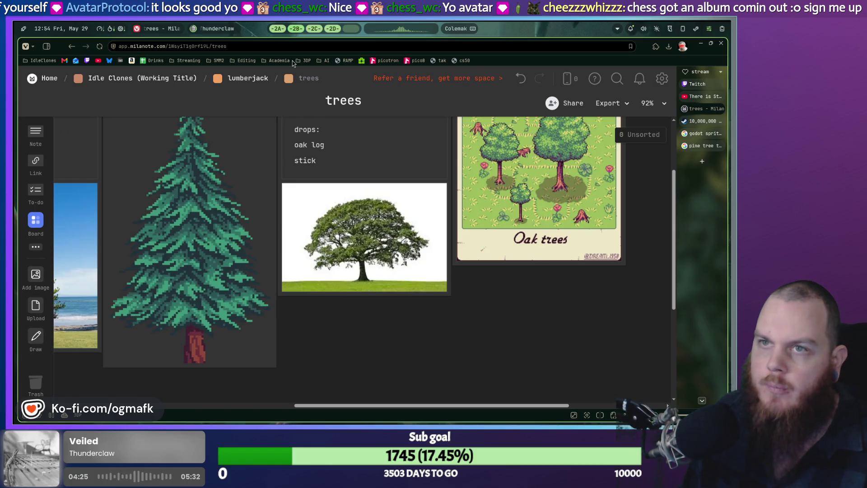
Step: Tile Aseprite beside the Milanote reference browser and widen the Aseprite side
key("super+Tab")
key("super+shift+Tab")
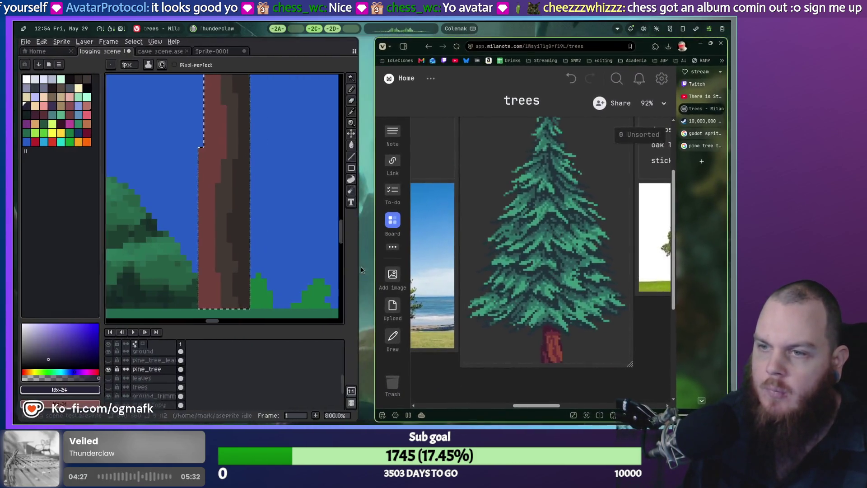
mouse_move(369, 265)
left_mouse_down()
mouse_move(479, 260)
mouse_move(466, 258)
left_mouse_up()
left_click_drag(587, 406, 591, 406)
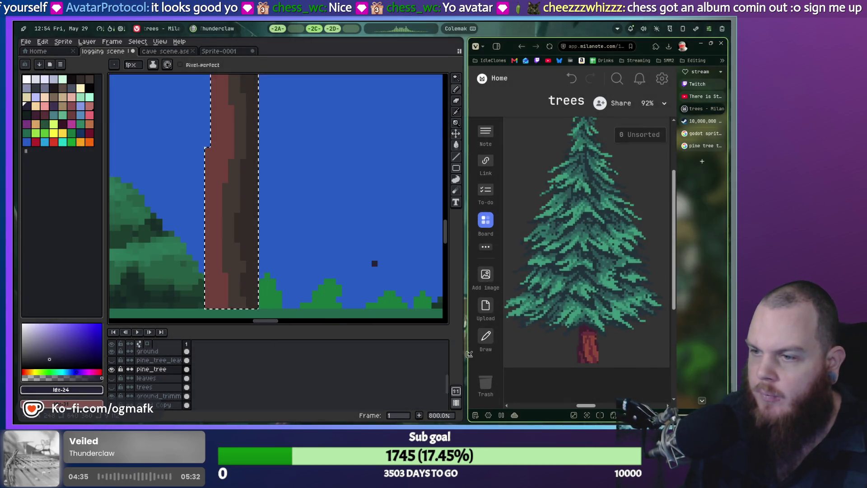
left_click_drag(469, 356, 559, 363)
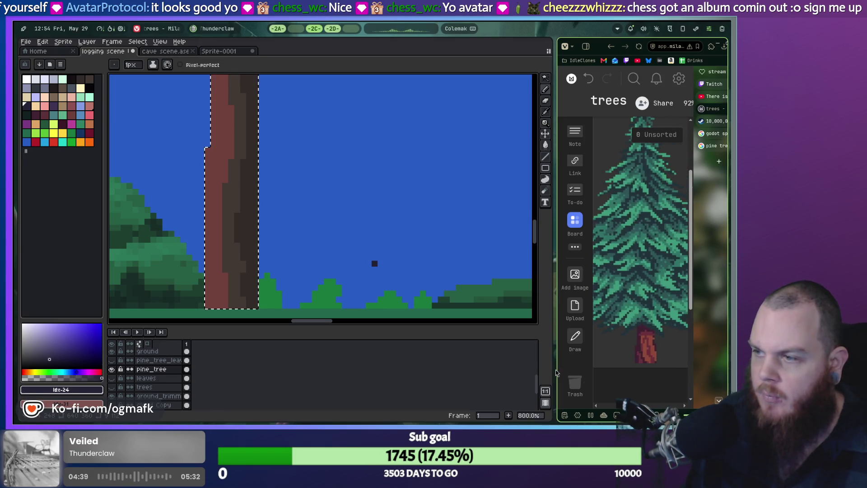
Step: Undo the bark streak shading and eyedrop the trunk's base red-brown colour
scroll(271, 253, "down", 4)
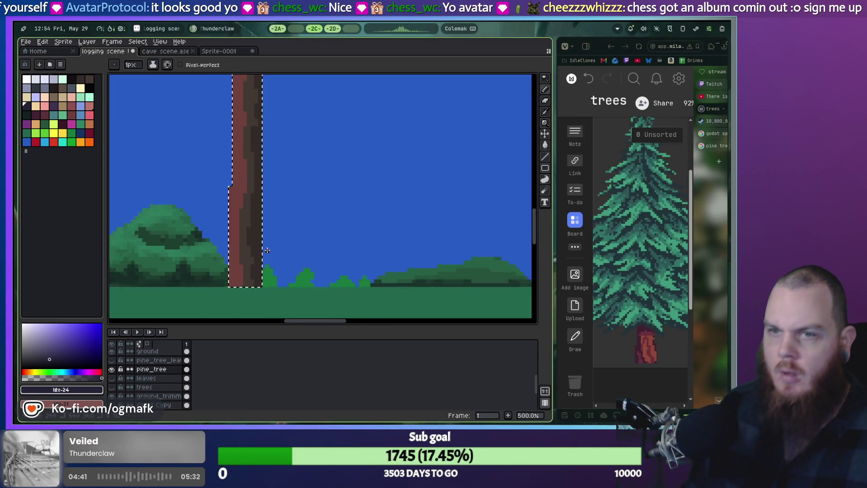
key("ctrl+z")
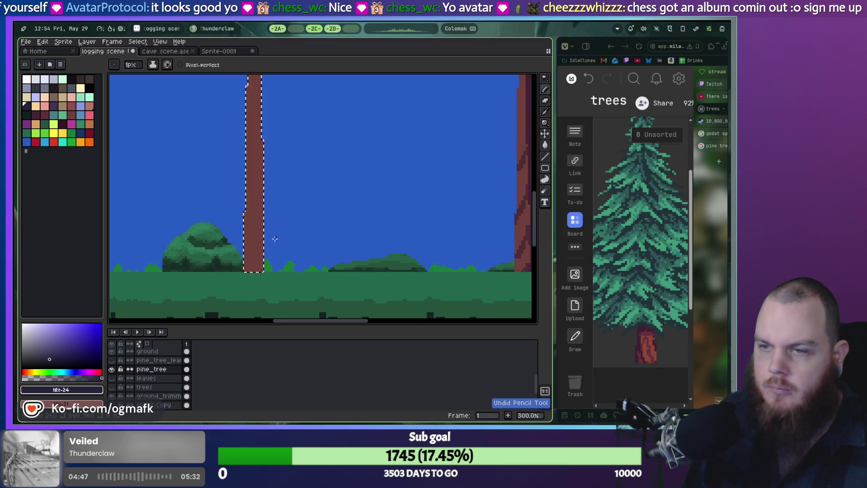
scroll(274, 257, "up", 2)
scroll(250, 281, "down", 2)
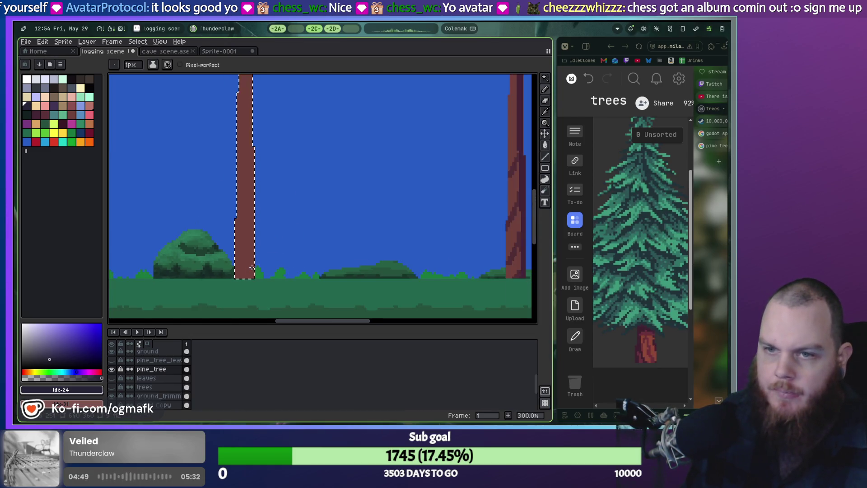
scroll(277, 257, "up", 2)
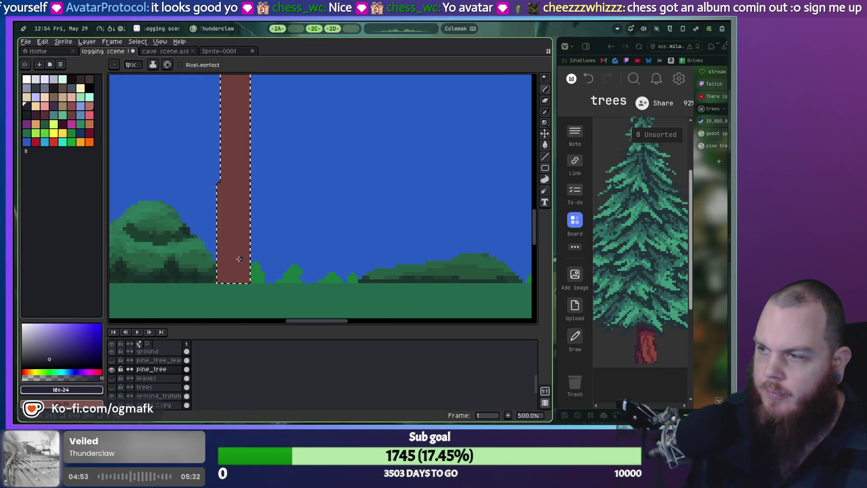
left_click(230, 281, "alt")
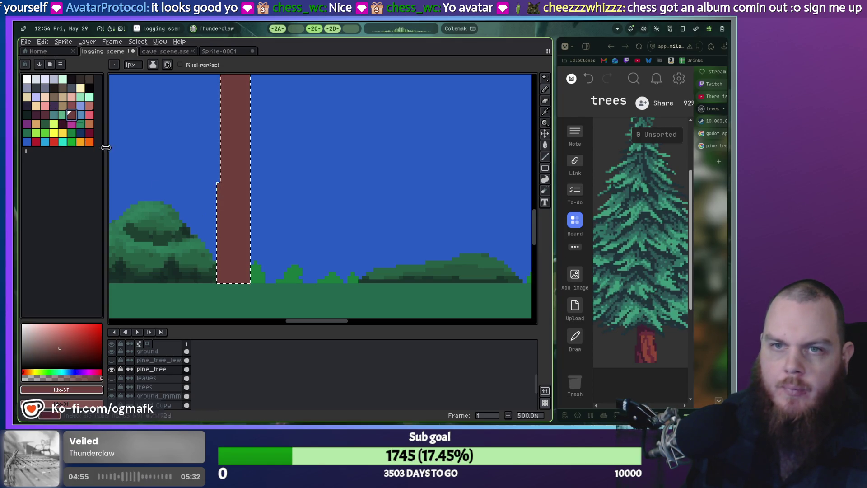
Step: Draw a darker maroon diagonal bark streak up the trunk with a 1px pencil
key("plus")
key("plus")
key("plus")
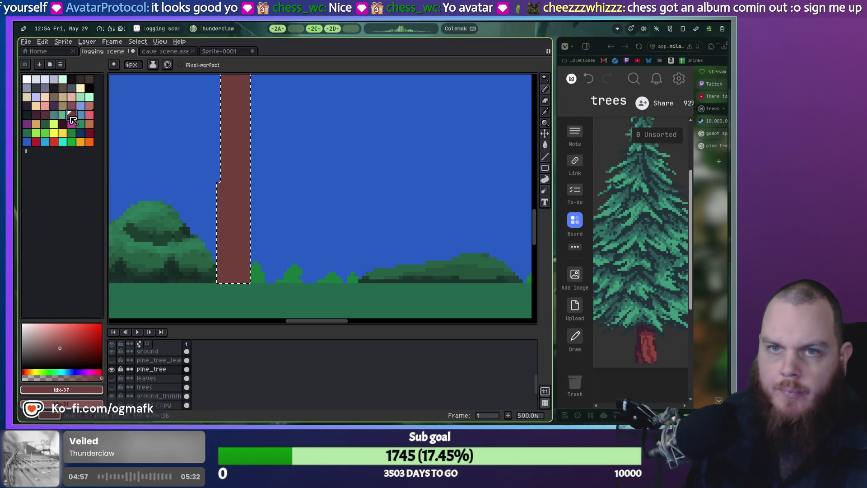
left_click(45, 116)
key("plus")
key("plus")
key("plus")
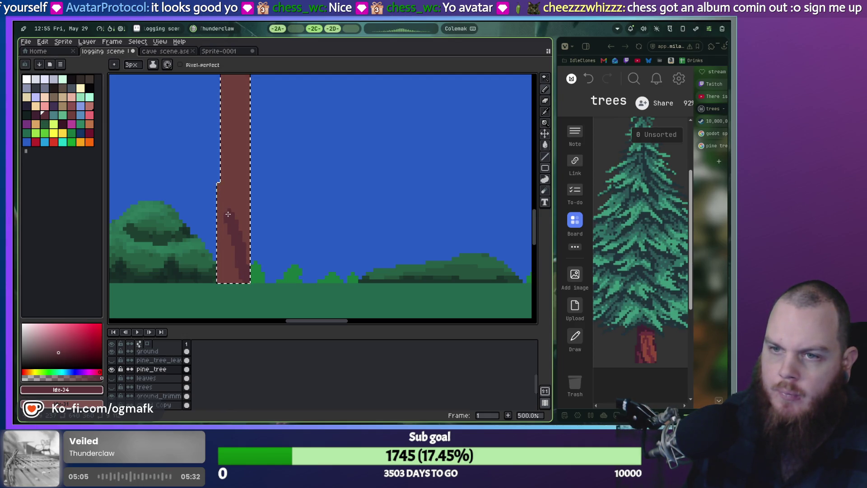
key("minus")
key("minus")
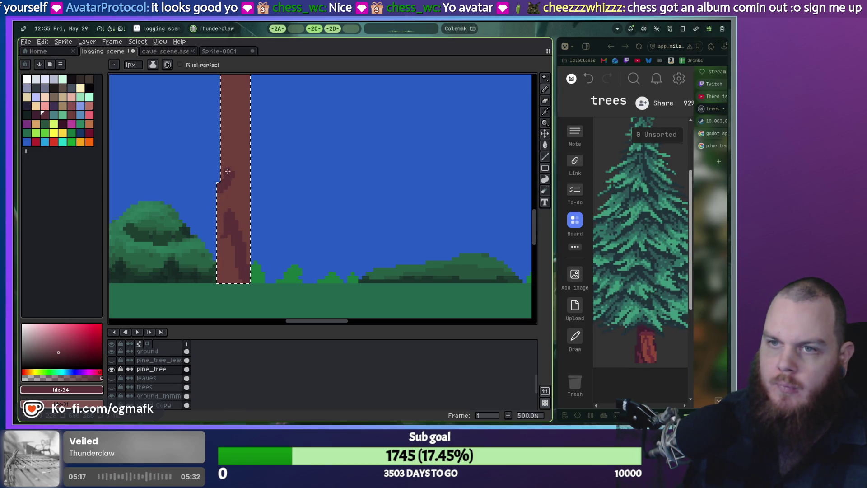
left_click_drag(248, 156, 237, 134)
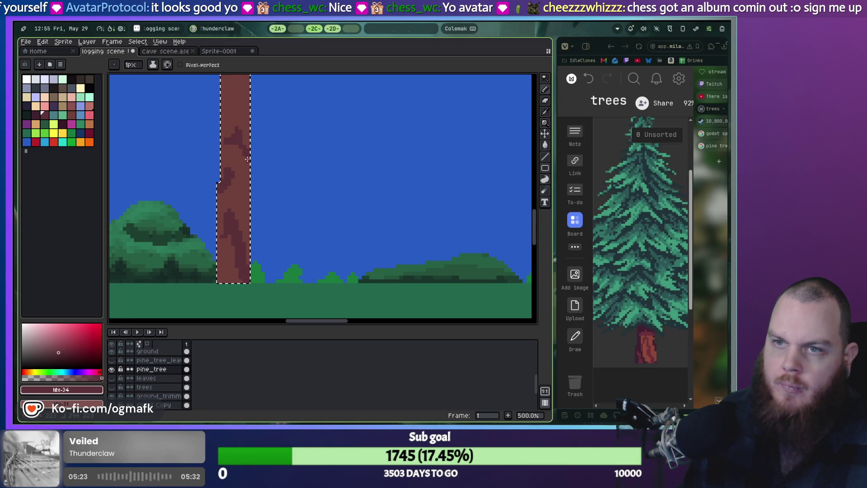
Step: Pick a deeper dark shade and add a shadow streak along the trunk's lower left edge
scroll(231, 190, "up", 3)
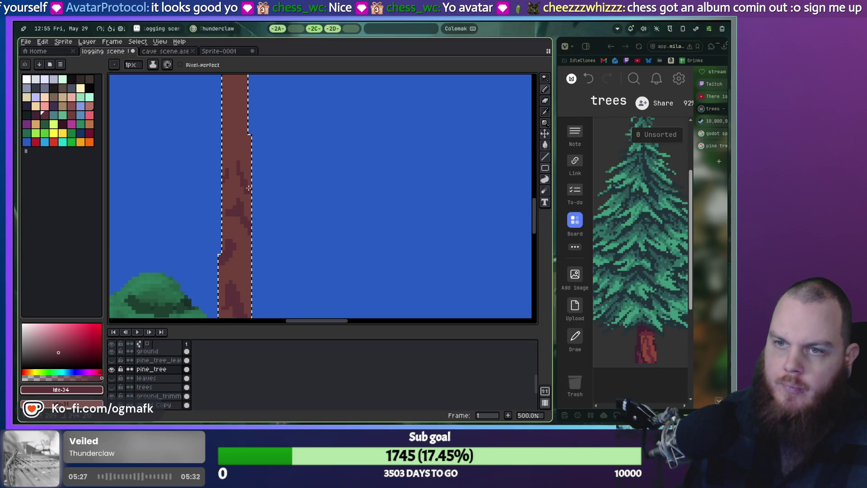
scroll(252, 181, "down", 2)
scroll(244, 190, "down", 1, "ctrl")
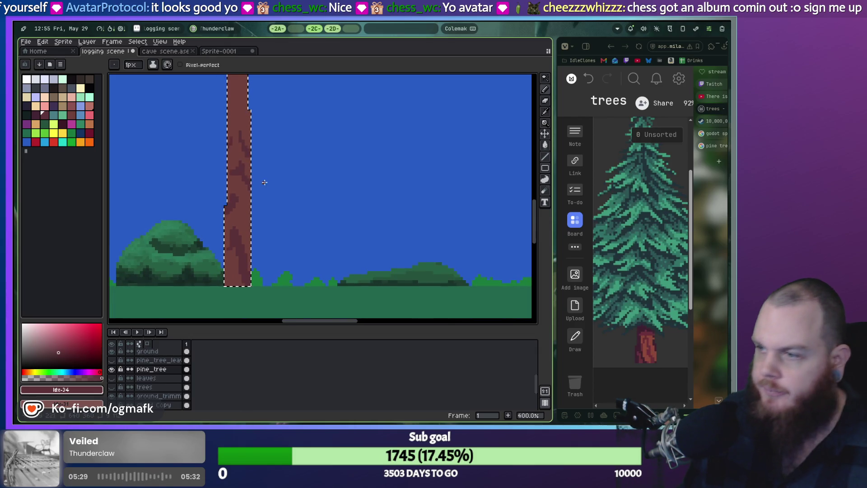
key("bracketleft")
scroll(229, 286, "up", 3, "ctrl")
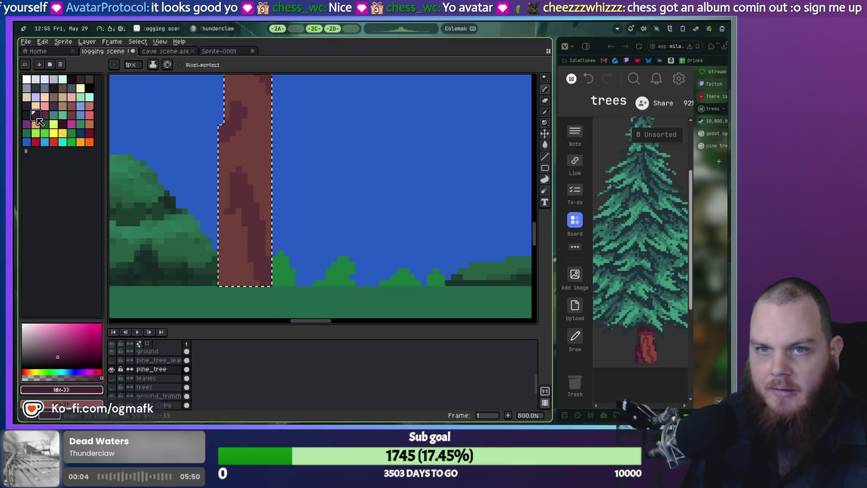
left_click(71, 105)
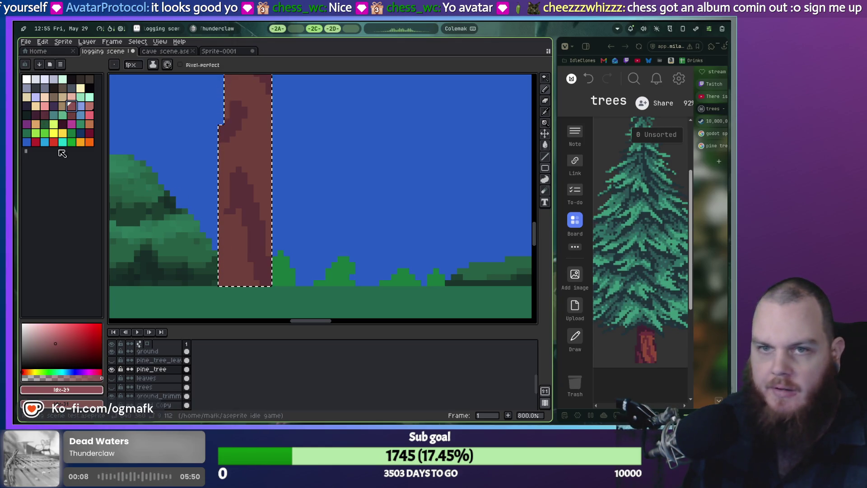
left_click(62, 124)
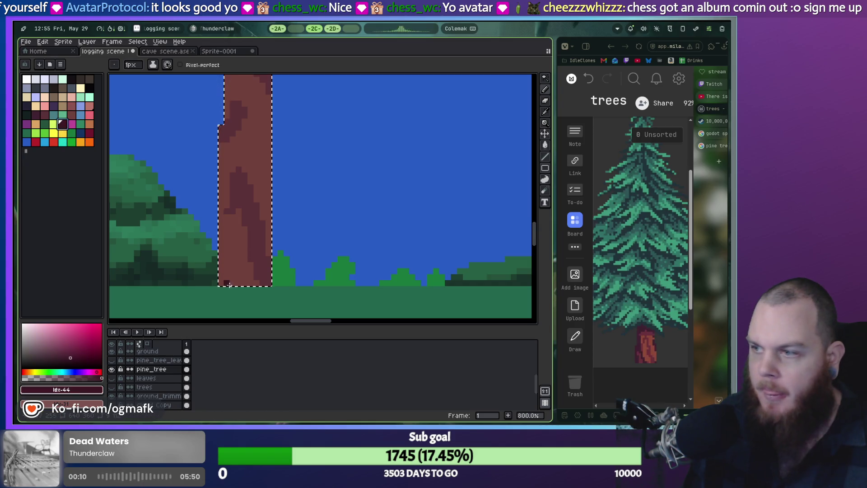
left_click_drag(242, 285, 225, 255)
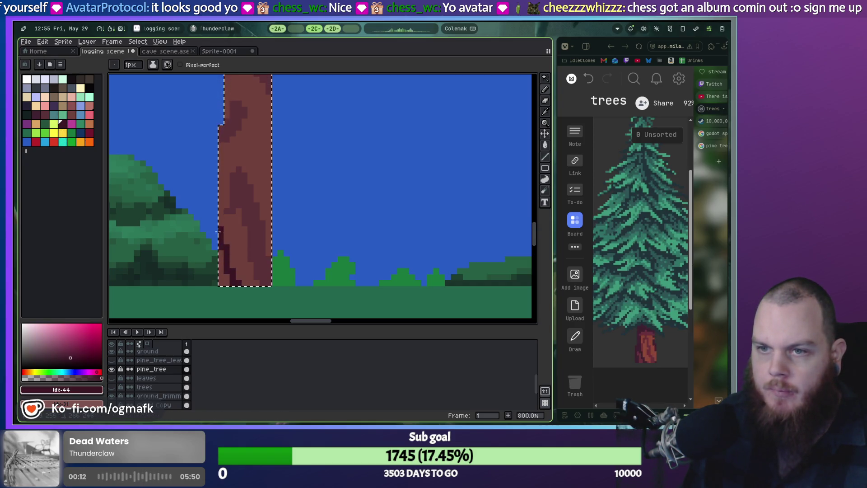
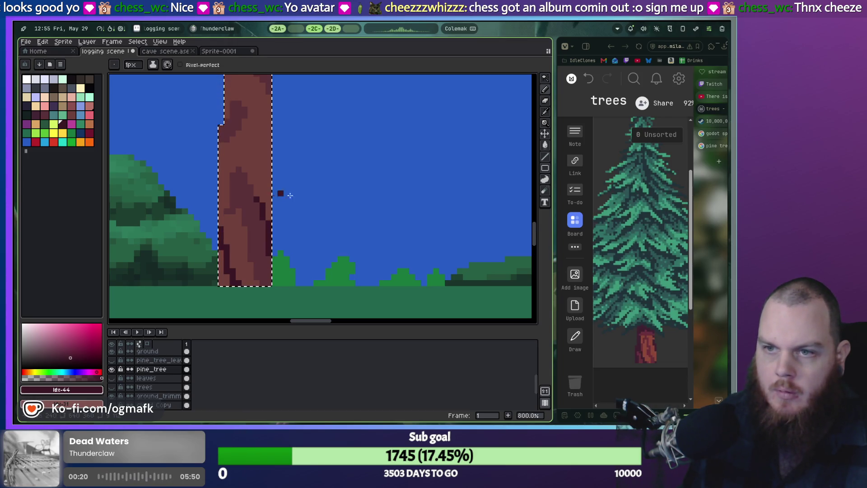
Step: Undo the last trunk stroke, pick a darker maroon swatch and enlarge the pencil to 3px
scroll(311, 206, "down", 2)
key("ctrl+z")
key("v")
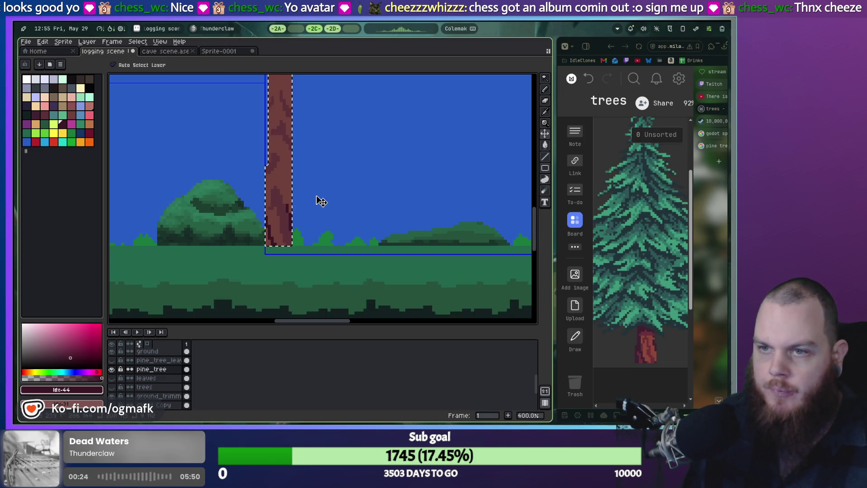
key("b")
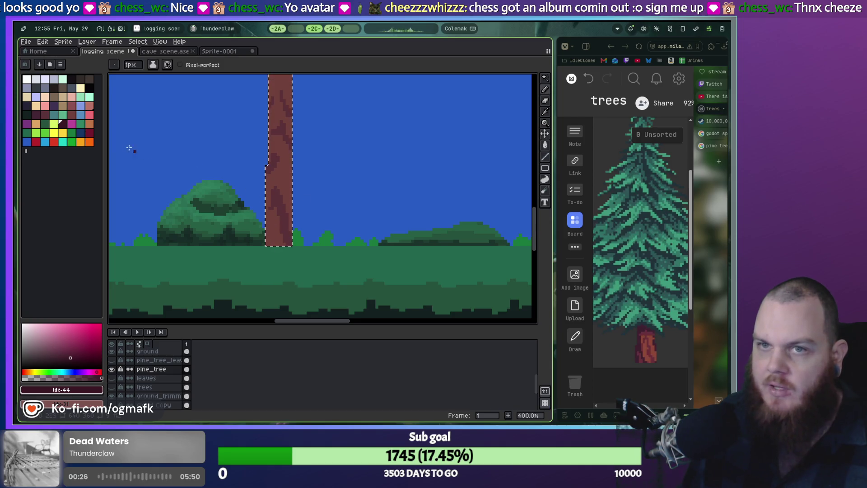
left_click(89, 133)
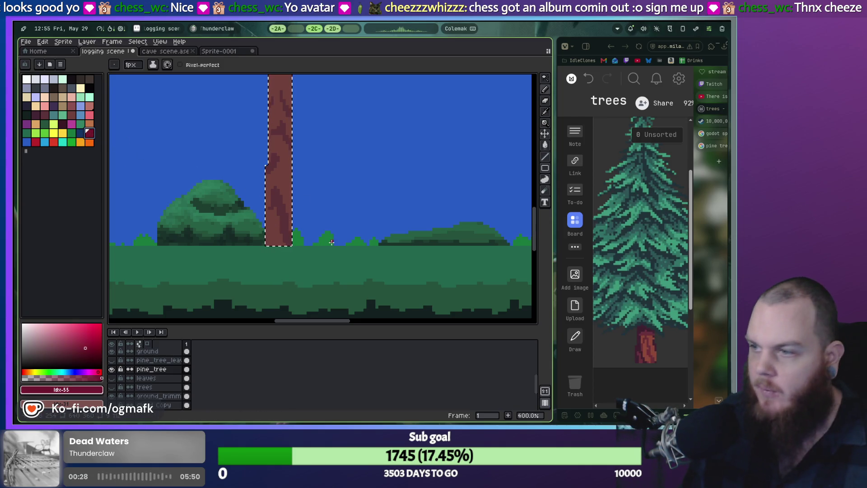
scroll(294, 238, "up", 5)
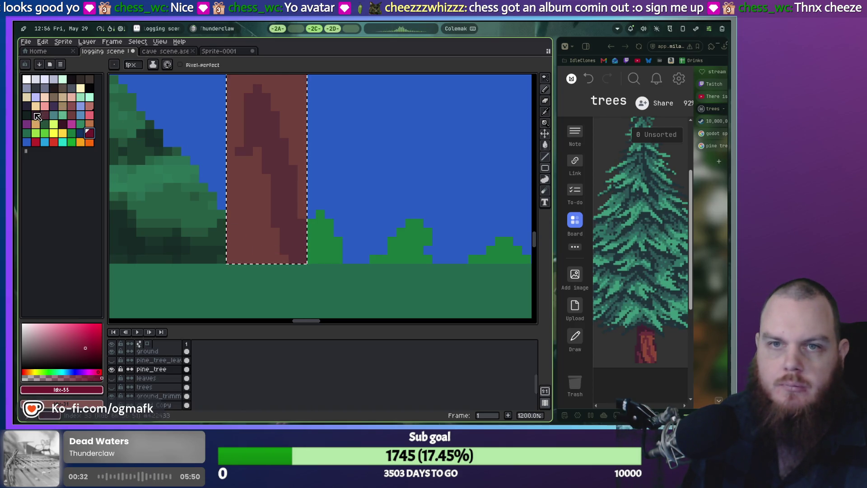
left_click(81, 79)
key("plus")
key("plus")
Step: Paint a dark maroon patch and shading up the trunk's lower-left edge
left_click(232, 257)
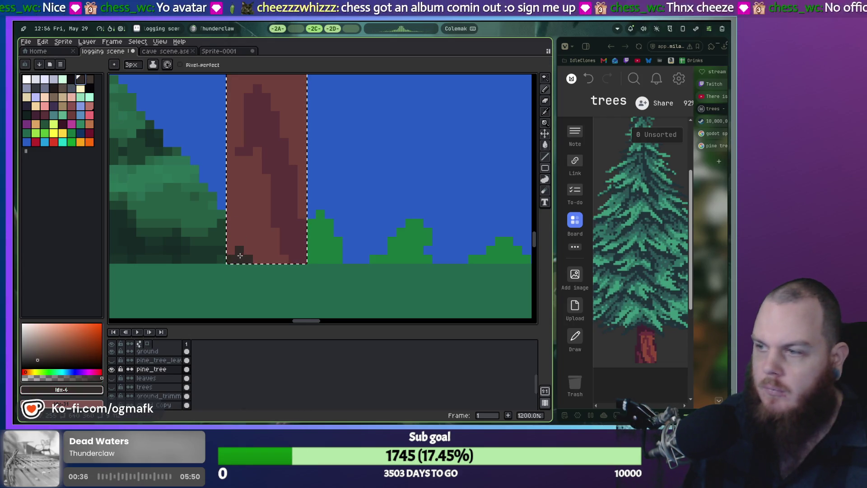
left_click_drag(238, 263, 233, 233)
left_click(202, 190)
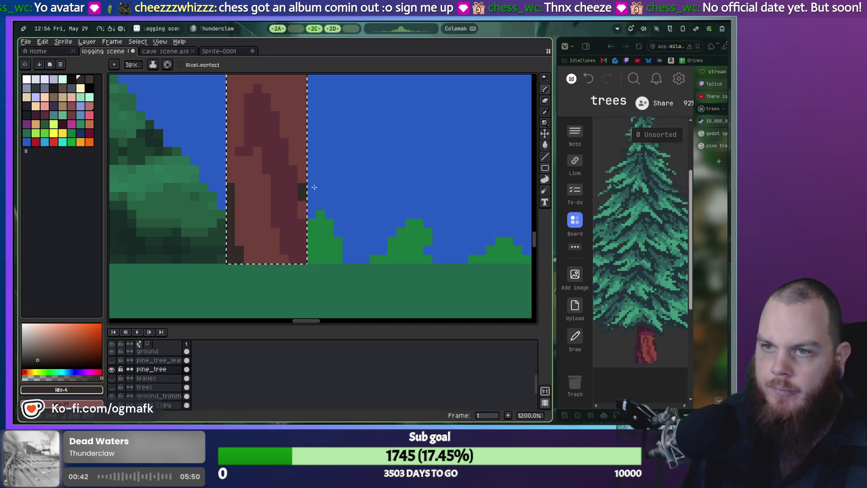
scroll(321, 139, "up", 3)
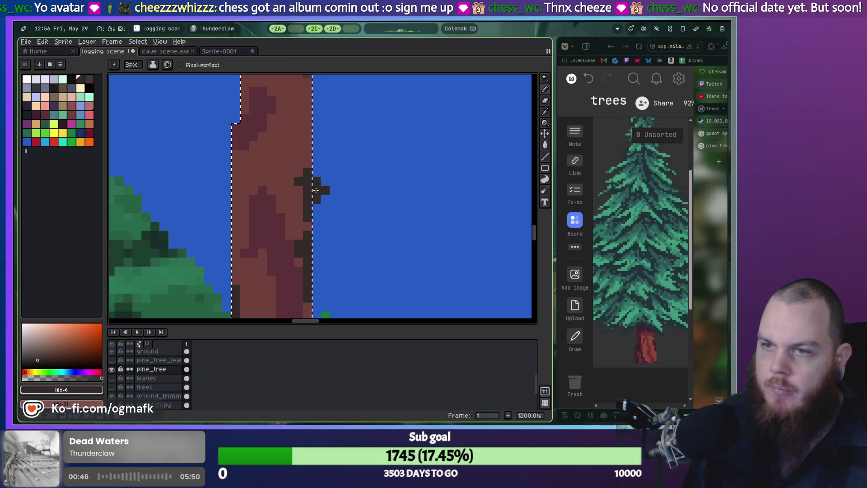
left_click_drag(316, 145, 311, 189)
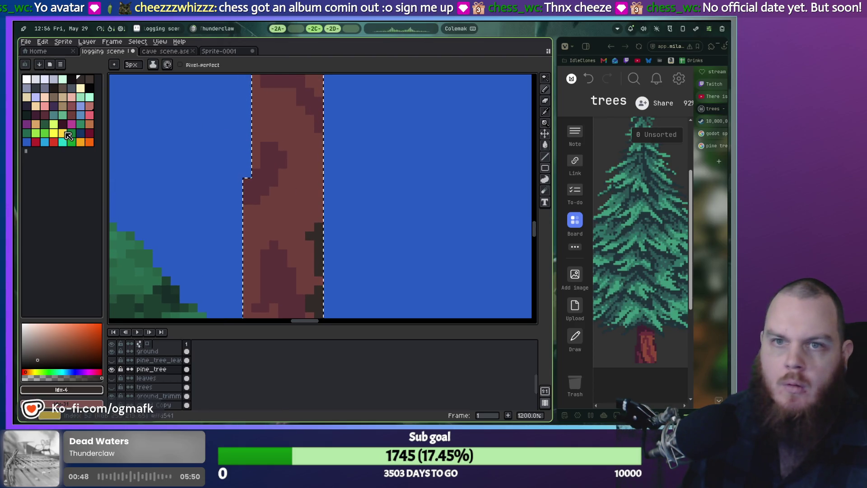
Step: Add mid-dark short and diagonal streaks across the upper trunk
left_click(35, 114)
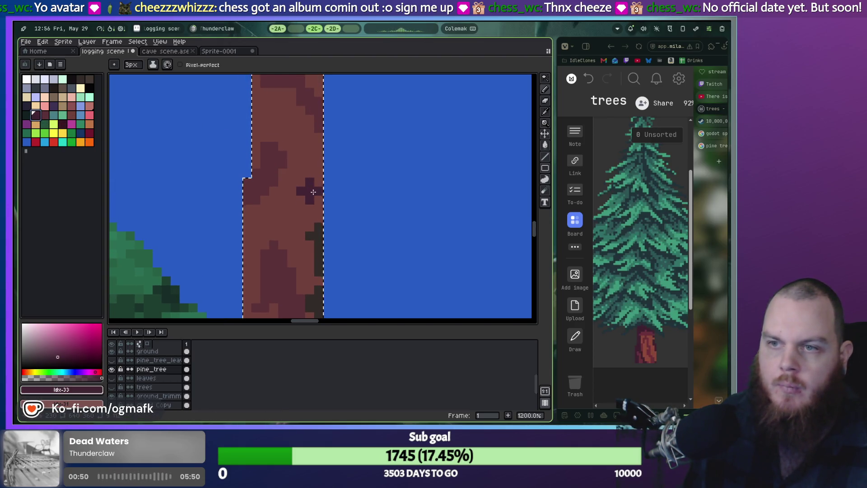
left_click_drag(276, 198, 291, 179)
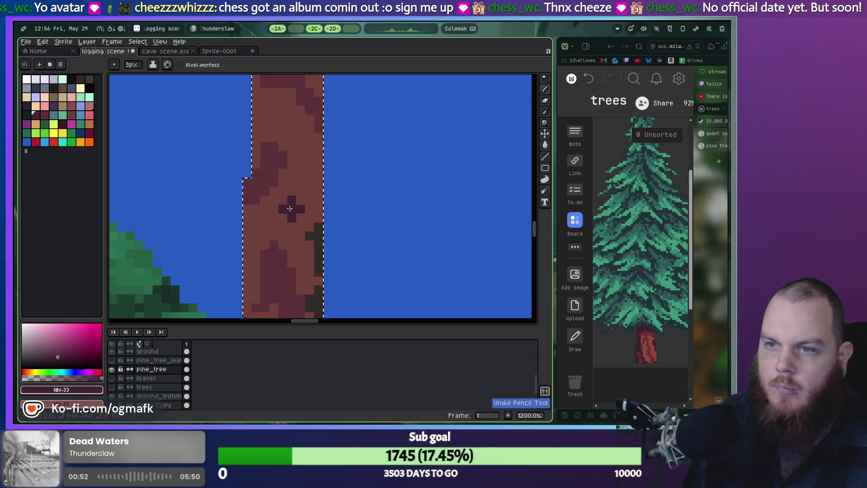
mouse_move(274, 217)
left_mouse_down()
mouse_move(310, 138)
mouse_move(314, 169)
left_mouse_up()
scroll(310, 138, "down", 3)
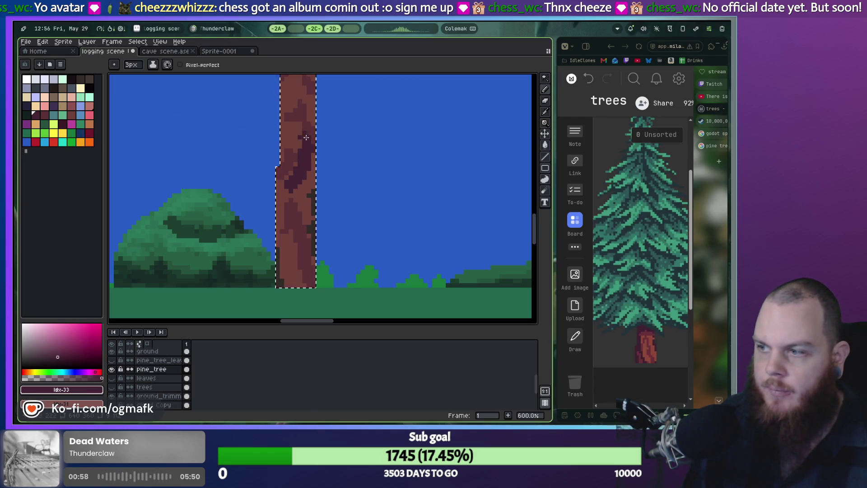
scroll(281, 186, "up", 4)
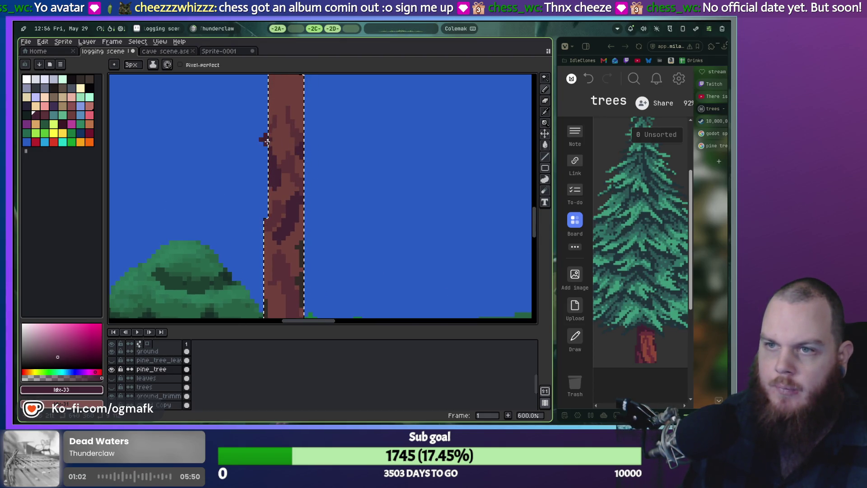
scroll(272, 209, "down", 3)
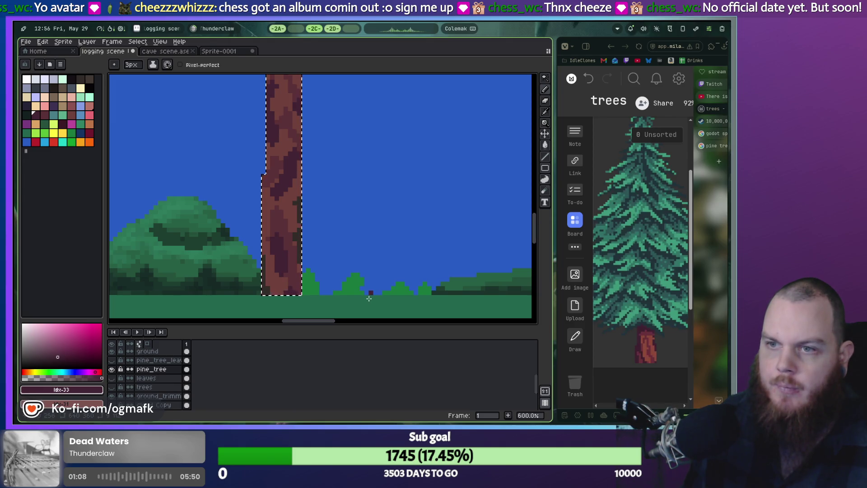
scroll(375, 265, "down", 2)
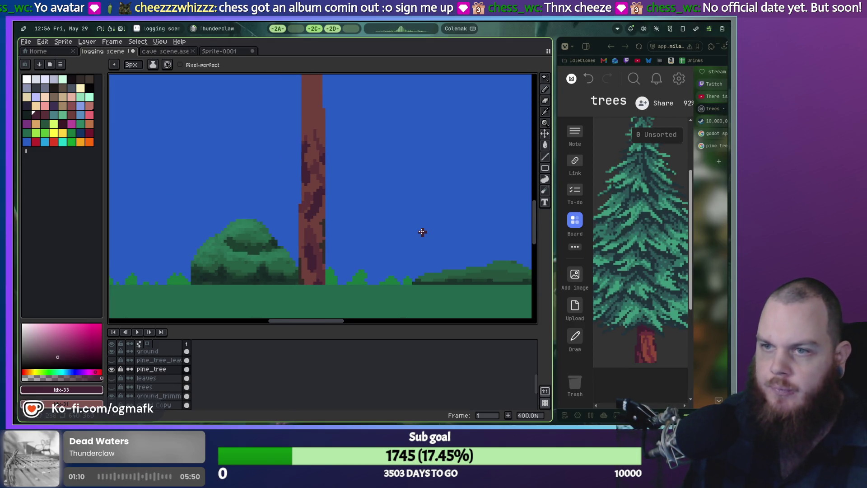
Step: Undo the dark shading strokes so the trunk is flat brown again
key("v")
key("ctrl+z")
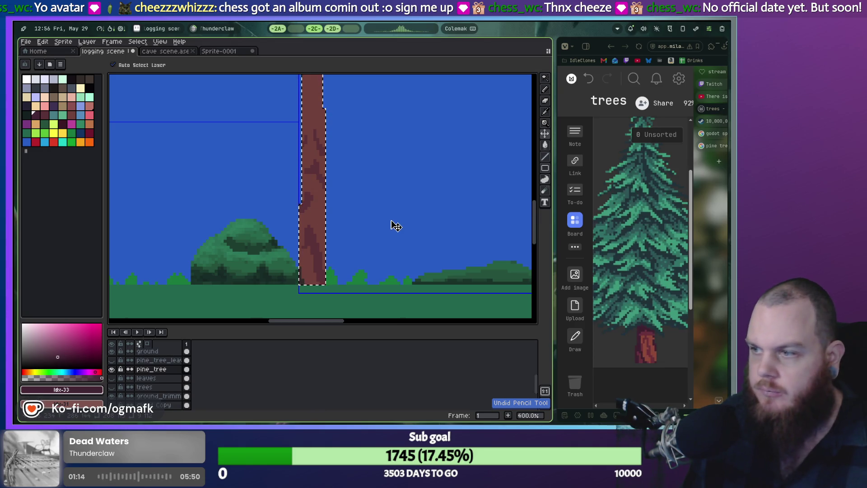
key("ctrl+z")
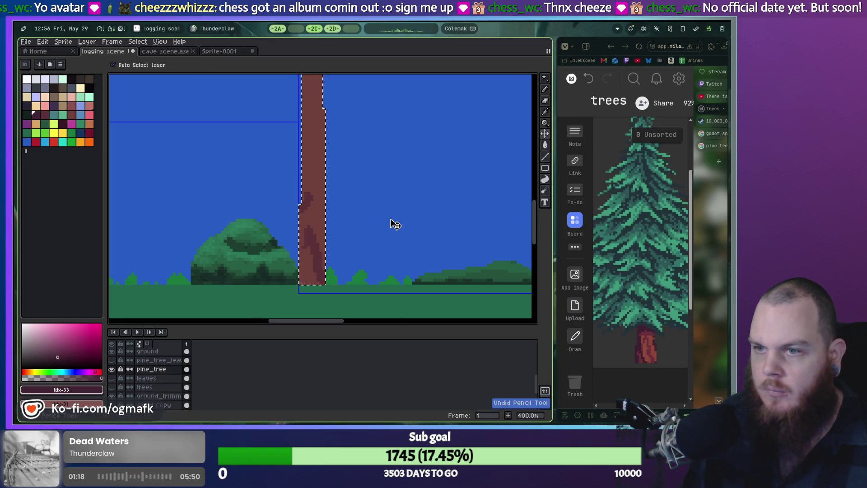
key("b")
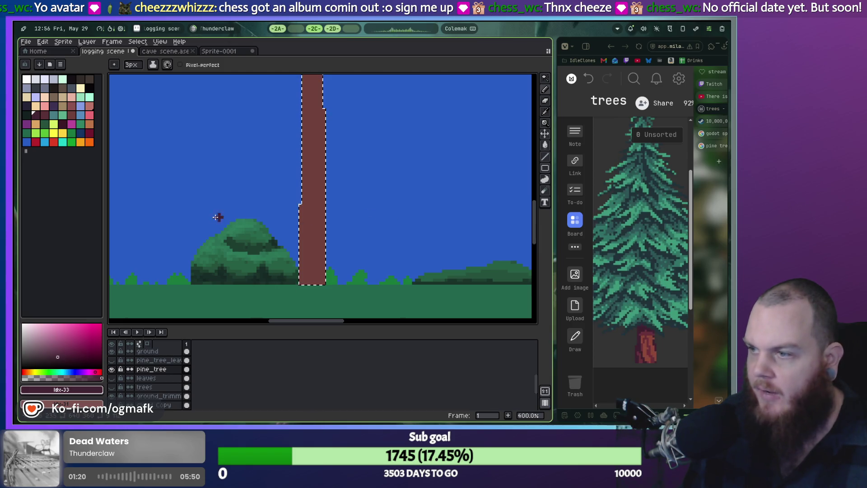
Step: Pick a purple-blue swatch, retry a dark line down the trunk, and open the Outline effect
left_click(27, 108)
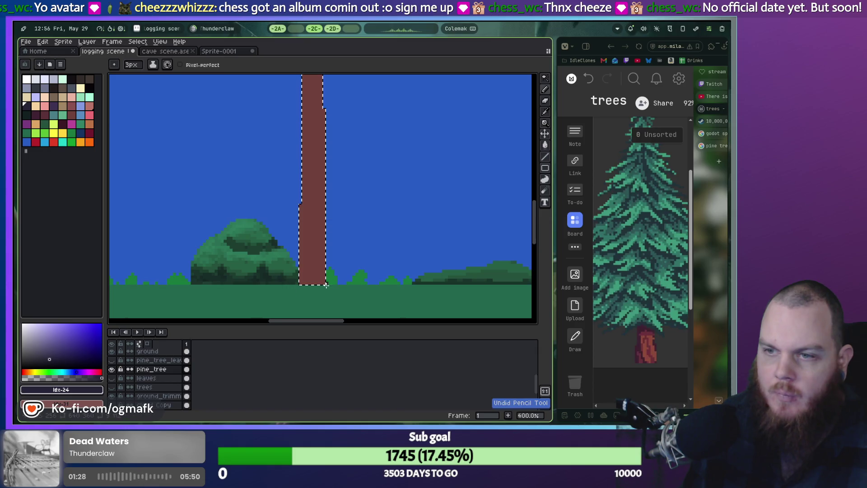
key("ctrl+z")
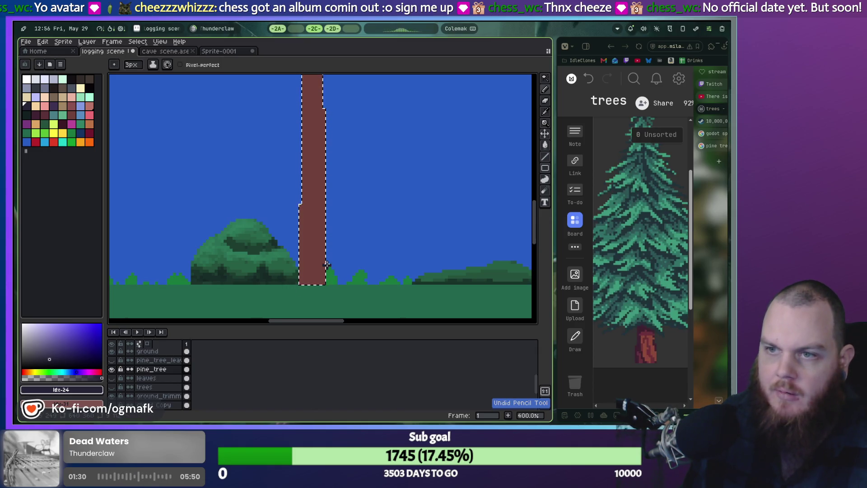
left_click_drag(315, 126, 317, 254)
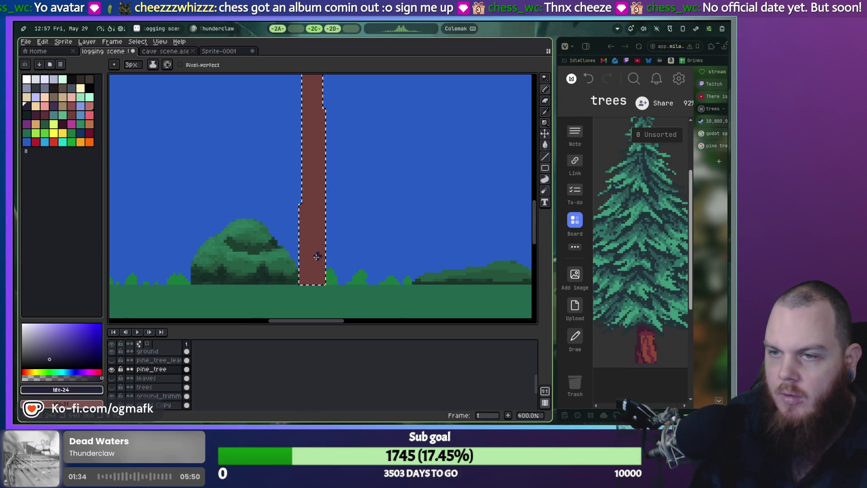
key("shift+o")
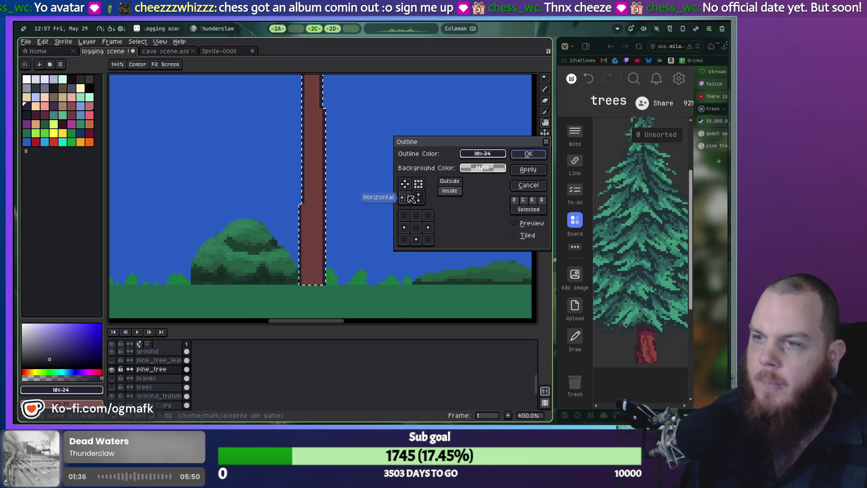
Step: Toggle the Outline matrix's middle-row left/right cells and apply a colour idx-24 outline to the trunk
left_click(404, 227)
left_click(427, 228)
left_click(404, 227)
left_click(428, 229)
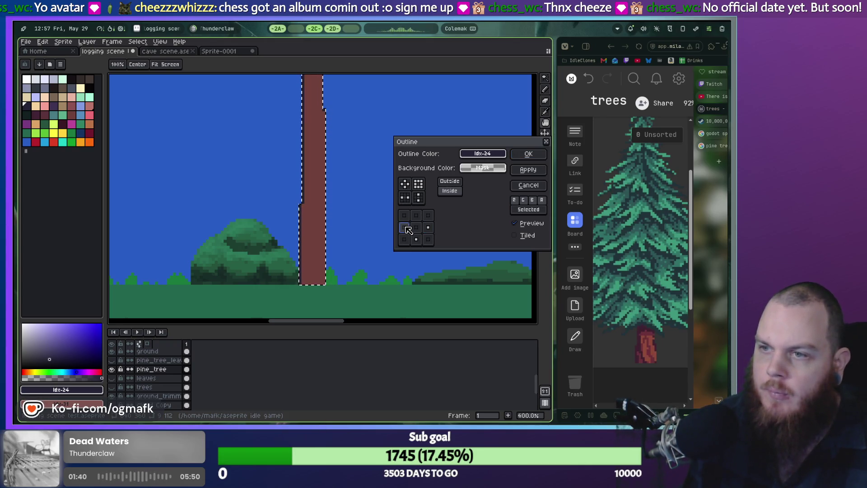
left_click(428, 229)
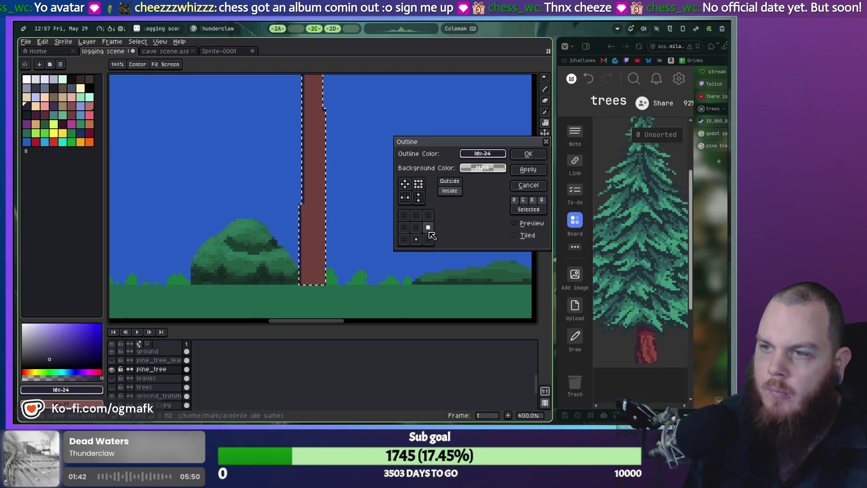
left_click(405, 228)
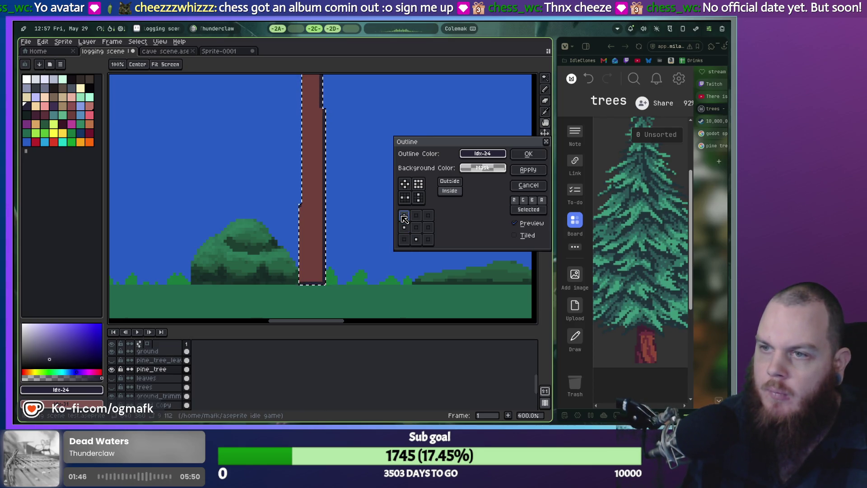
left_click_drag(335, 226, 318, 327)
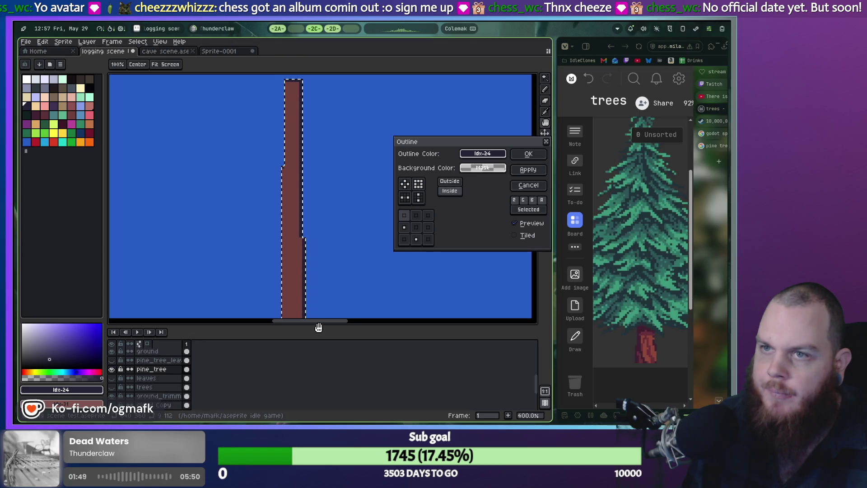
left_click(528, 154)
left_click_drag(352, 263, 364, 163)
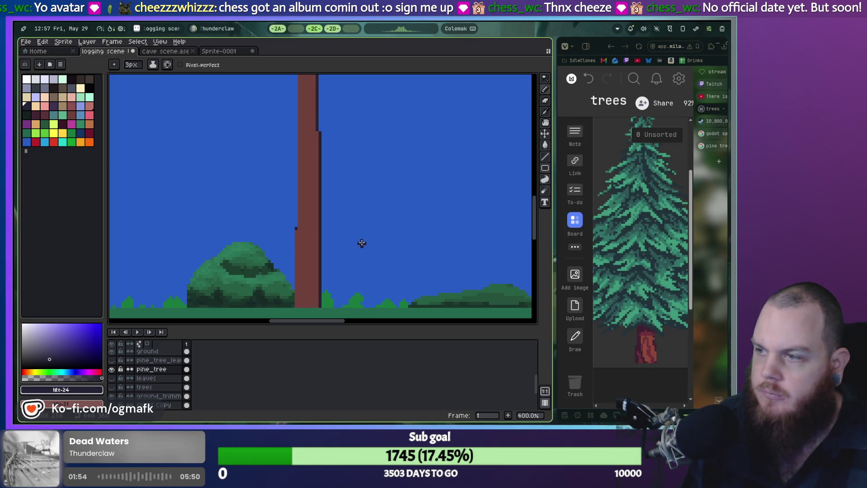
Step: Pick the dark purple and paint a stair-step stroke up from the trunk base, redrawing it once
left_click_drag(360, 241, 361, 222)
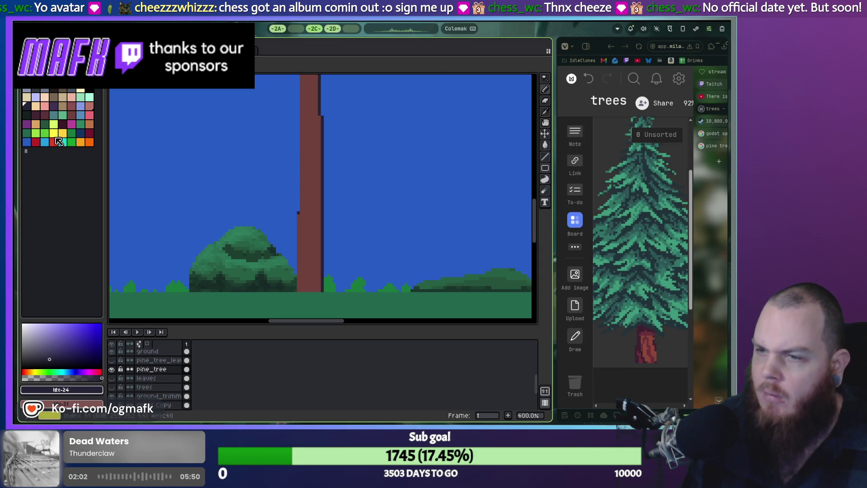
left_click(35, 114)
left_click(327, 288)
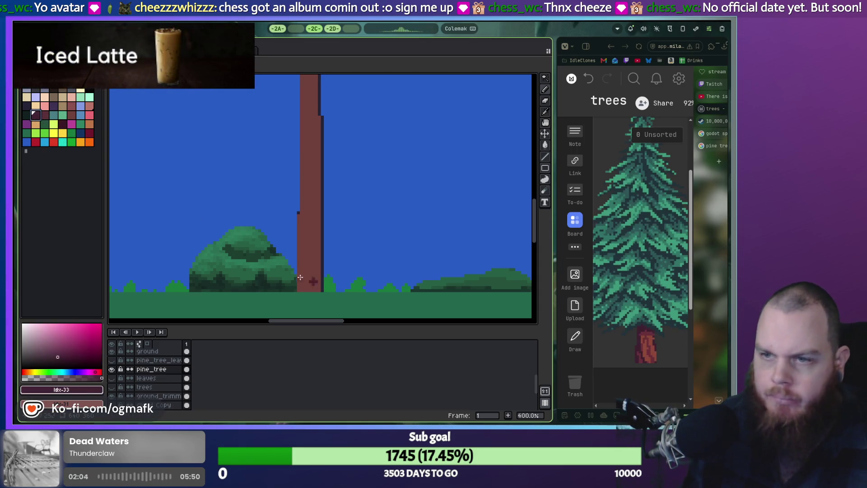
scroll(307, 277, "up", 2)
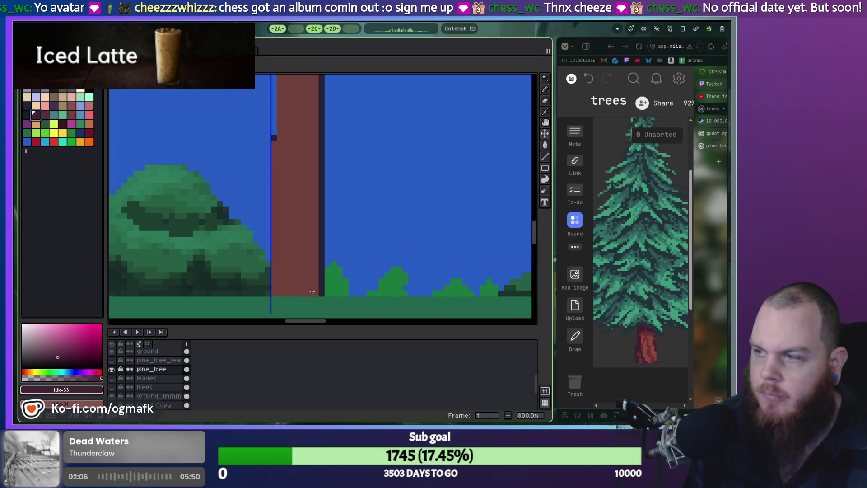
left_click_drag(315, 296, 297, 253)
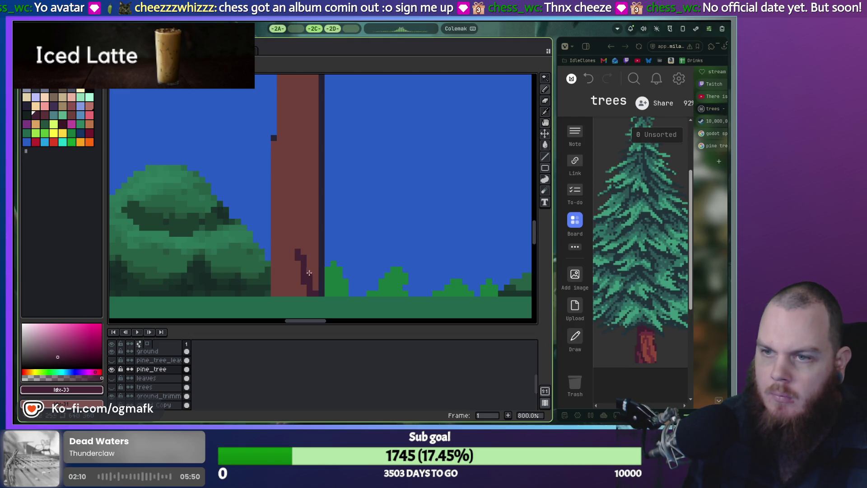
key("ctrl+z")
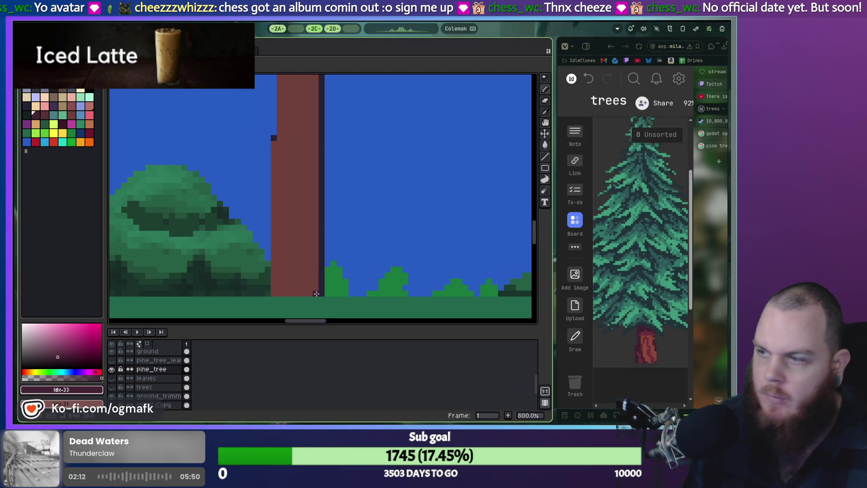
left_click_drag(304, 287, 293, 248)
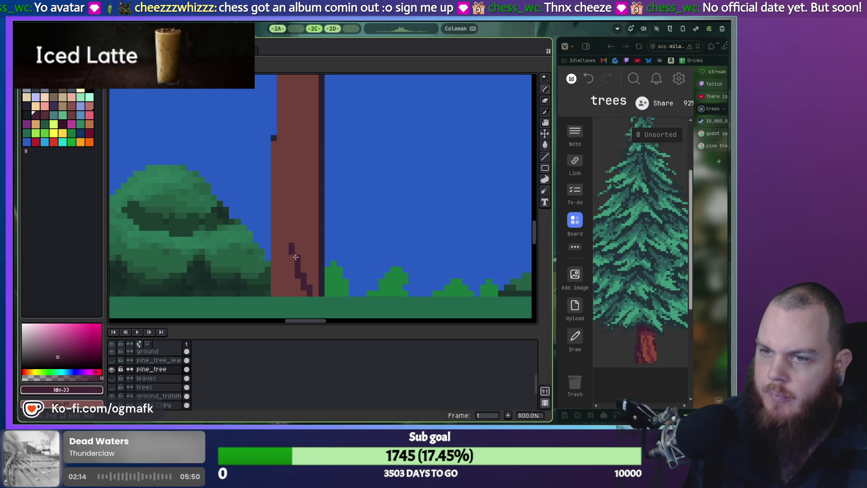
Step: Test and discard straight dark lines up the trunk, then touch up dark pixels at the base
left_click(269, 203, "shift")
key("ctrl+z")
left_click(273, 196, "shift")
key("ctrl+z")
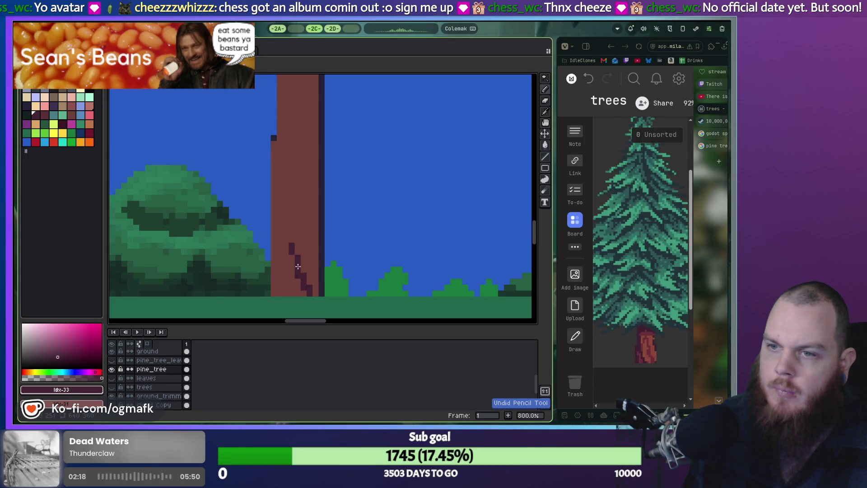
key("ctrl+z")
left_click(310, 293)
left_click(304, 288)
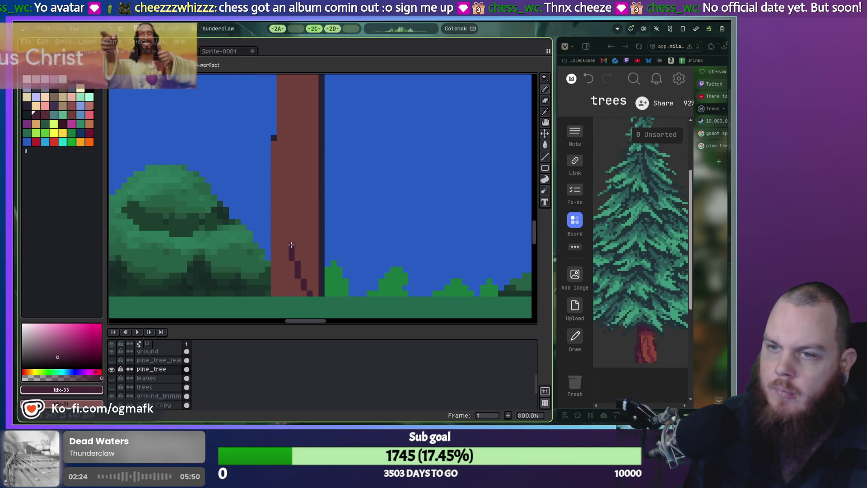
scroll(296, 241, "down", 2)
scroll(297, 240, "down", 1)
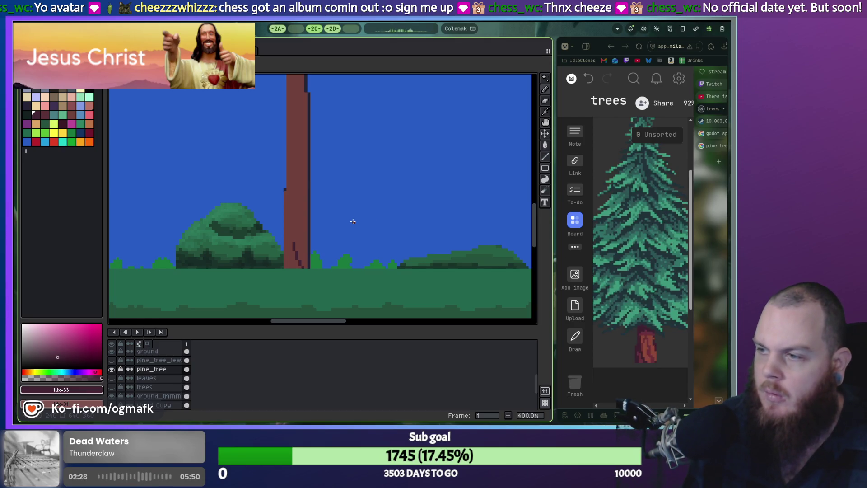
scroll(348, 217, "down", 1)
scroll(337, 180, "down", 1)
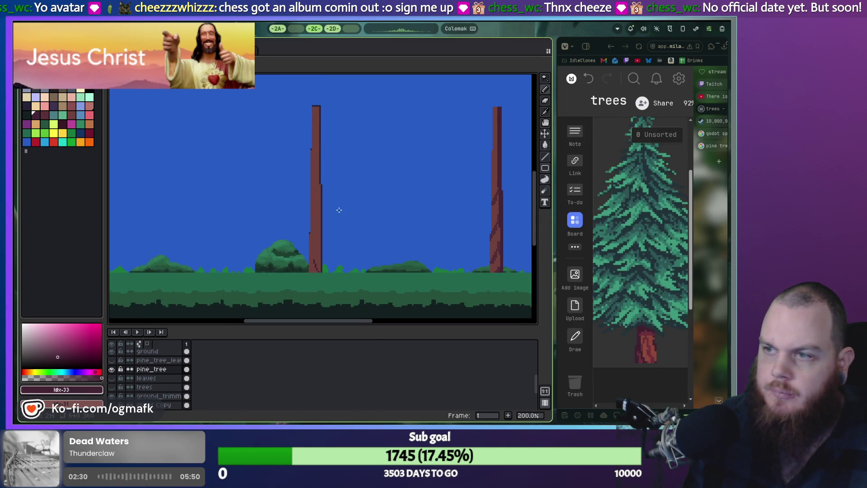
Step: Undo the trunk shading and outline, and eyedrop the trunk's brown colour
key("ctrl+z")
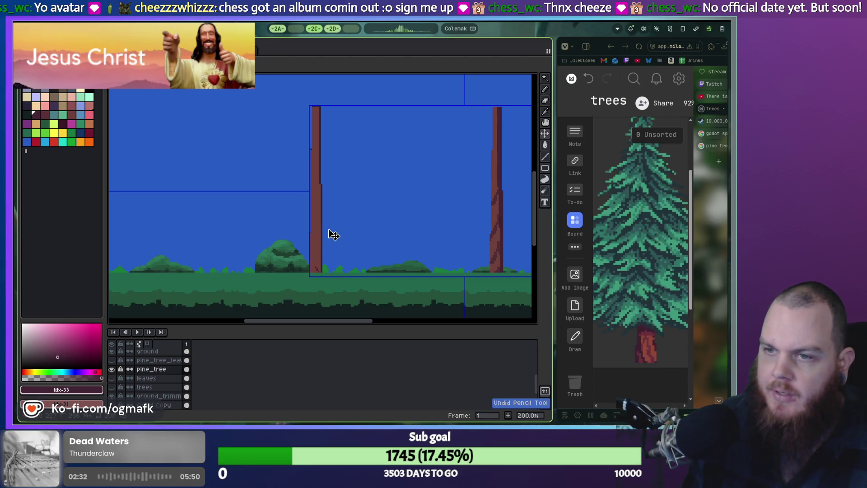
scroll(331, 235, "up", 4)
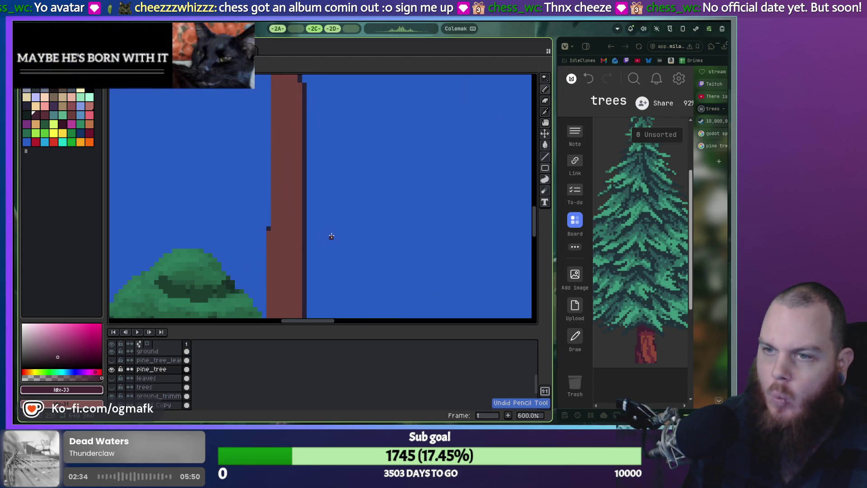
key("ctrl+z")
key("ctrl+d")
key("i")
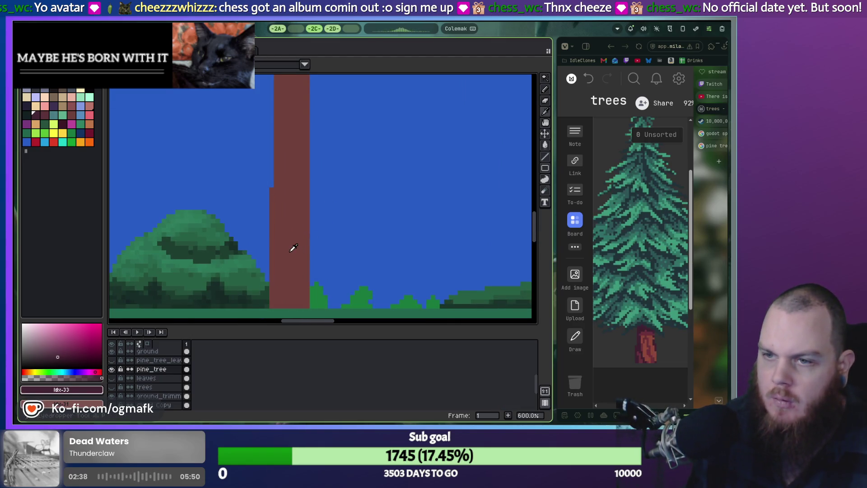
left_click(294, 247)
key("b")
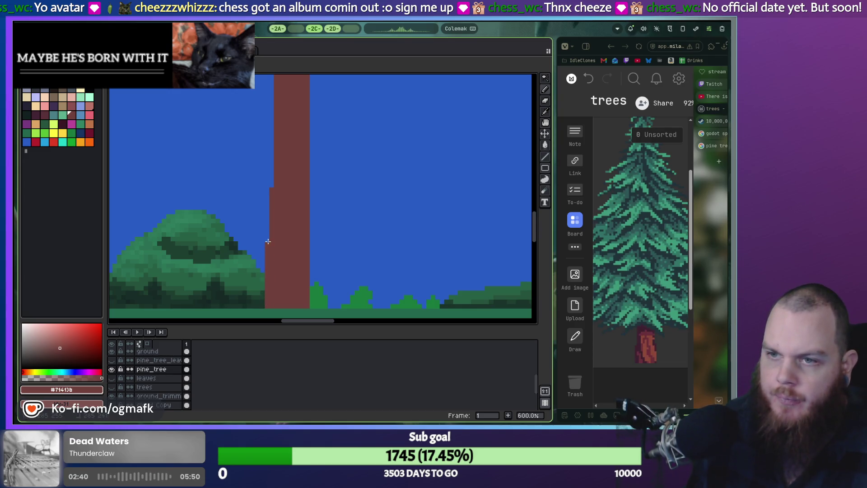
Step: Pencil brown pixels to fill the left step, widen the base, fill the right notch and shape the top
left_click(267, 200)
mouse_move(311, 306)
left_mouse_down()
mouse_move(312, 225)
mouse_move(316, 296)
left_mouse_up()
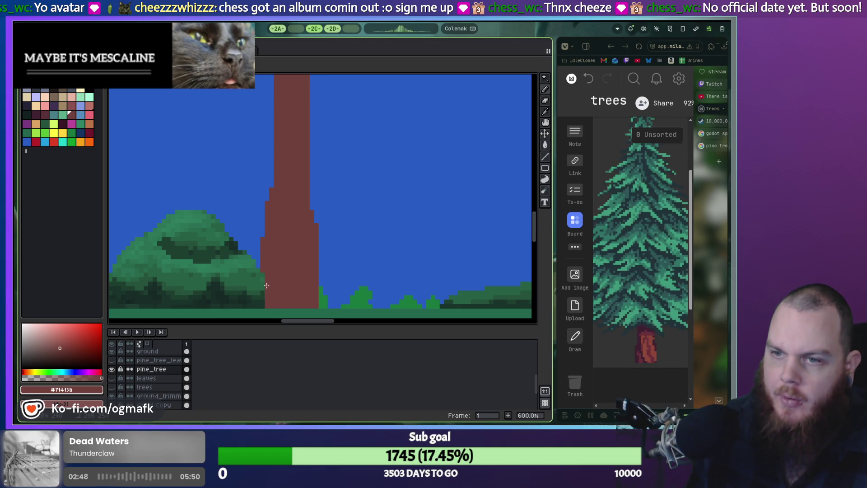
scroll(302, 226, "up", 3)
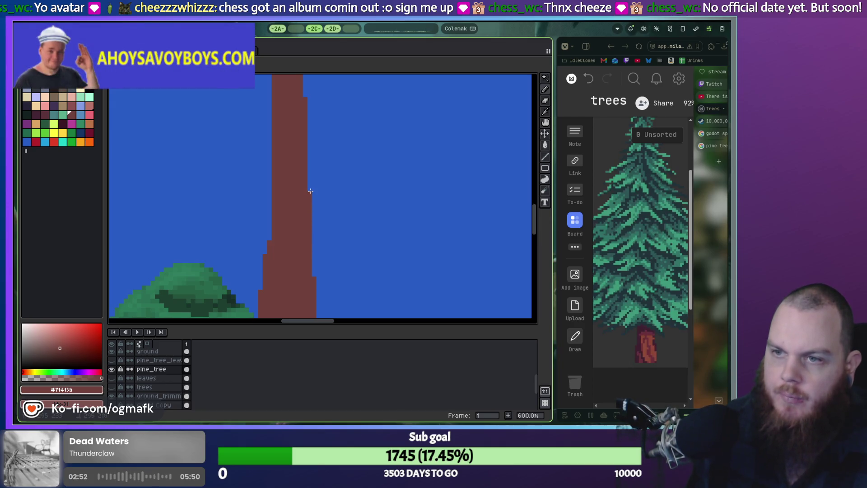
scroll(318, 165, "down", 4)
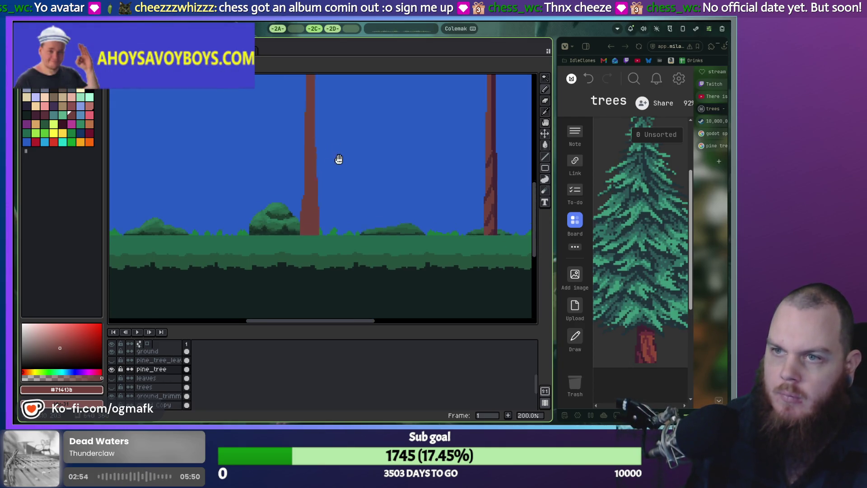
scroll(342, 206, "up", 3)
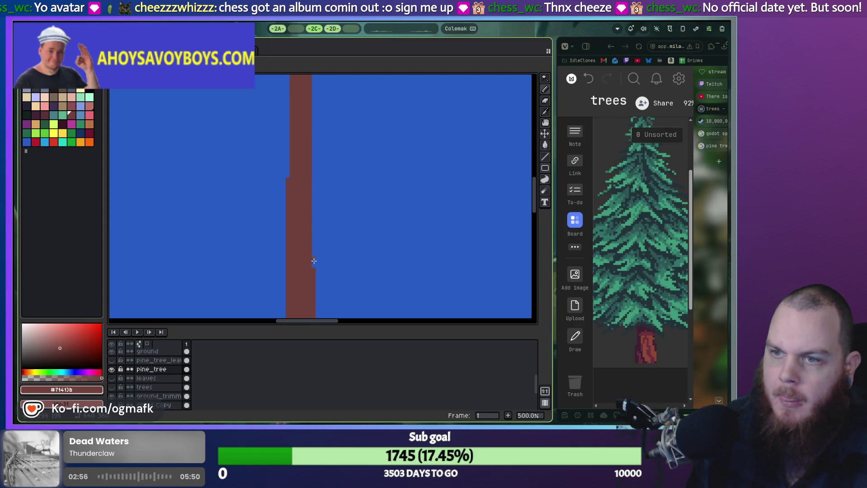
left_click_drag(315, 189, 315, 260)
scroll(341, 238, "down", 2)
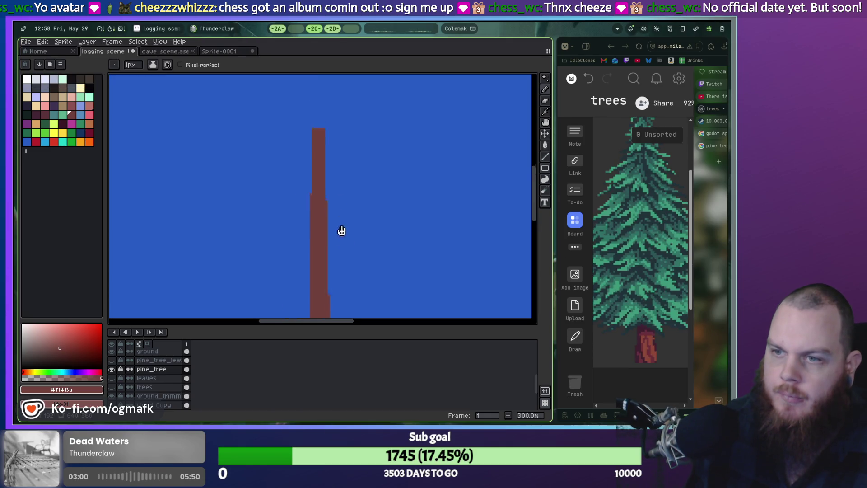
scroll(341, 229, "down", 1)
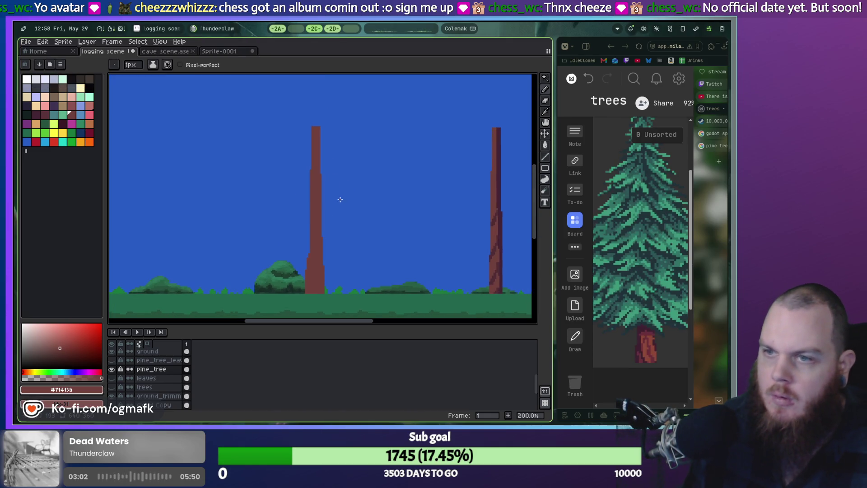
scroll(317, 149, "up", 4)
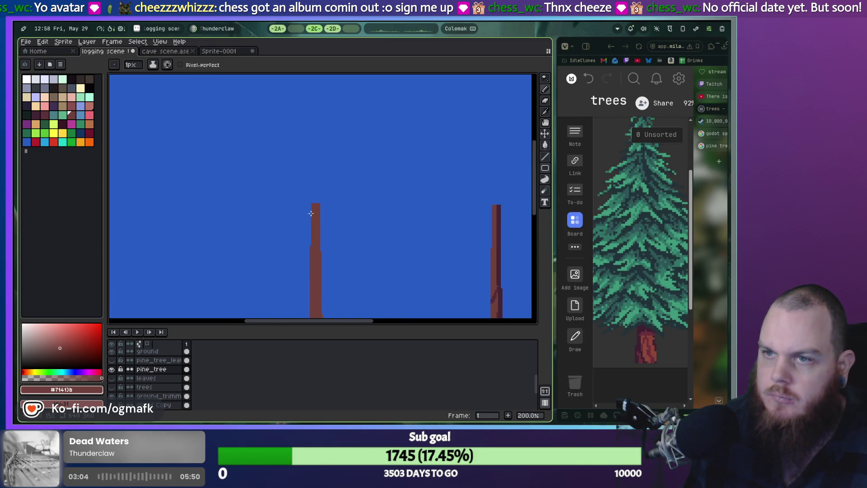
mouse_move(319, 162)
left_mouse_down()
mouse_move(308, 185)
mouse_move(327, 176)
left_mouse_up()
Step: Magic-wand select the trunk and inspect the Outline effect's colour options before cancelling
scroll(323, 169, "down", 4)
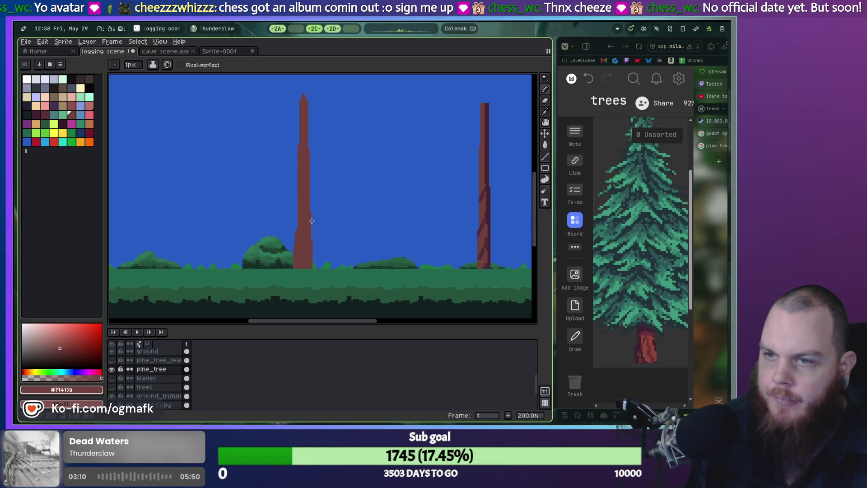
scroll(246, 219, "up", 2)
key("w")
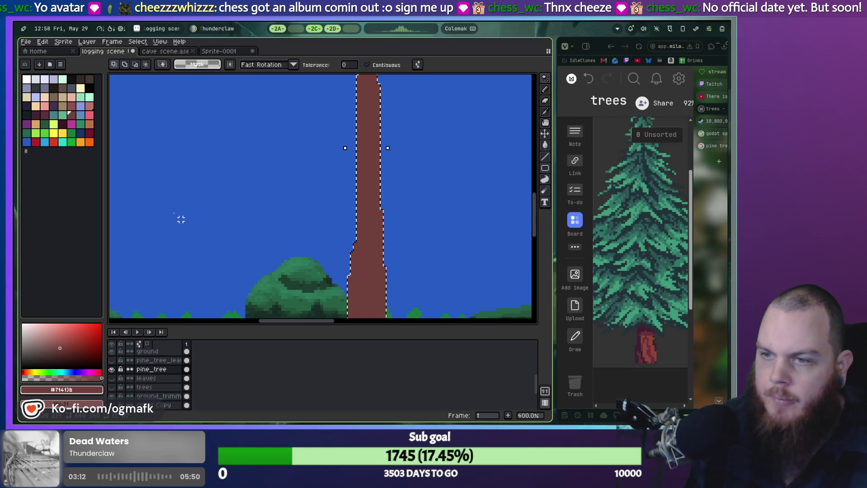
key("shift+o")
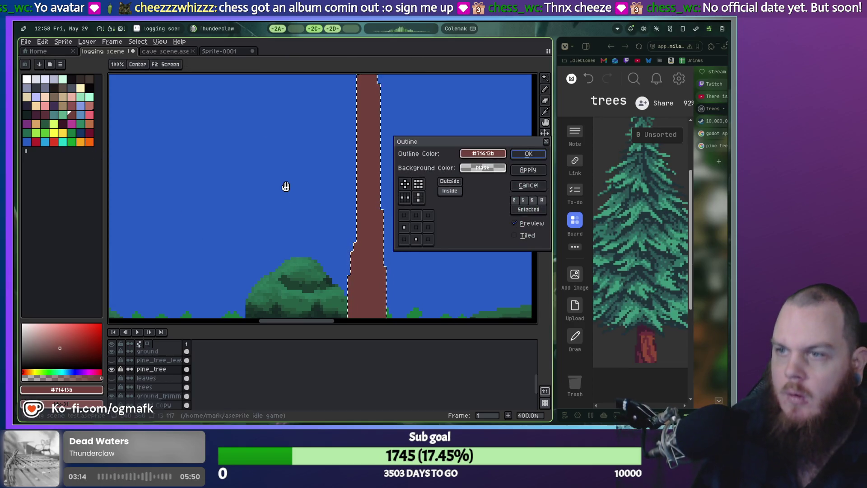
left_click(484, 156)
key("Escape")
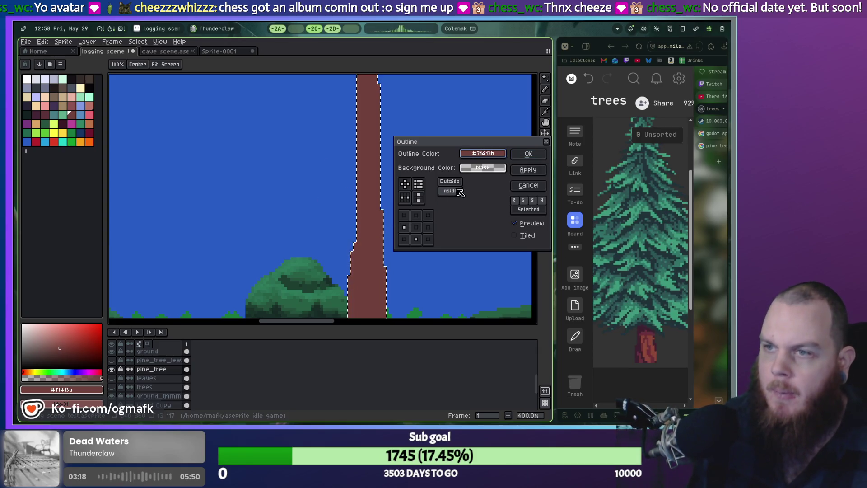
left_click(474, 169)
key("Escape")
key("Escape")
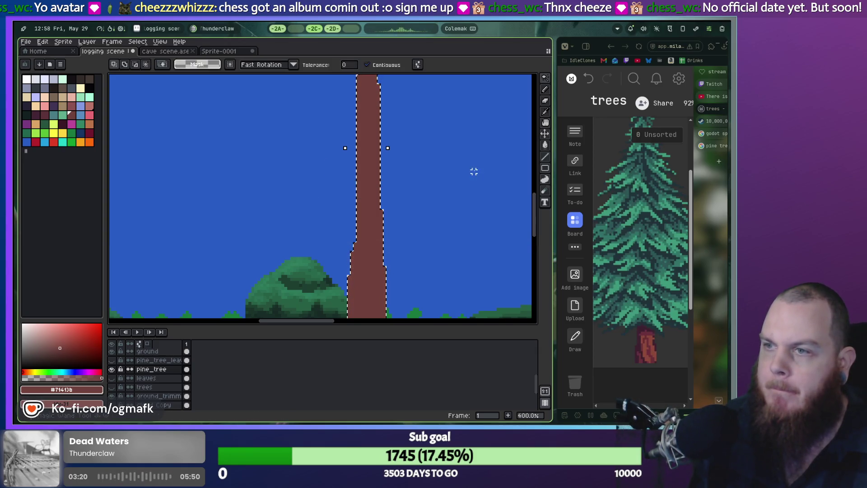
Step: Pick a dark palette colour and reopen Outline with inside placement and live preview on
left_click(28, 108)
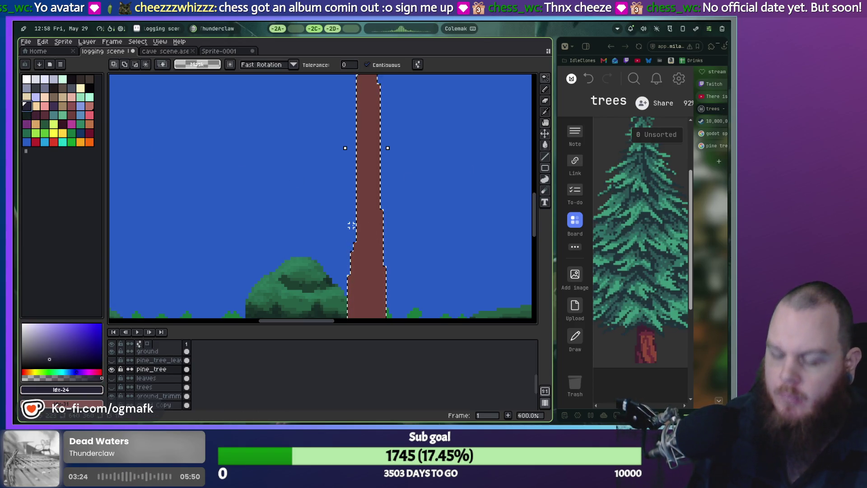
key("shift+o")
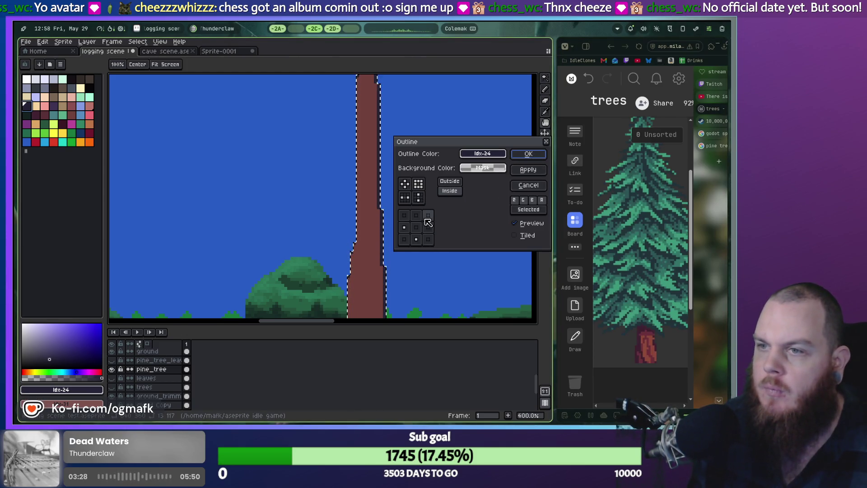
left_click(452, 195)
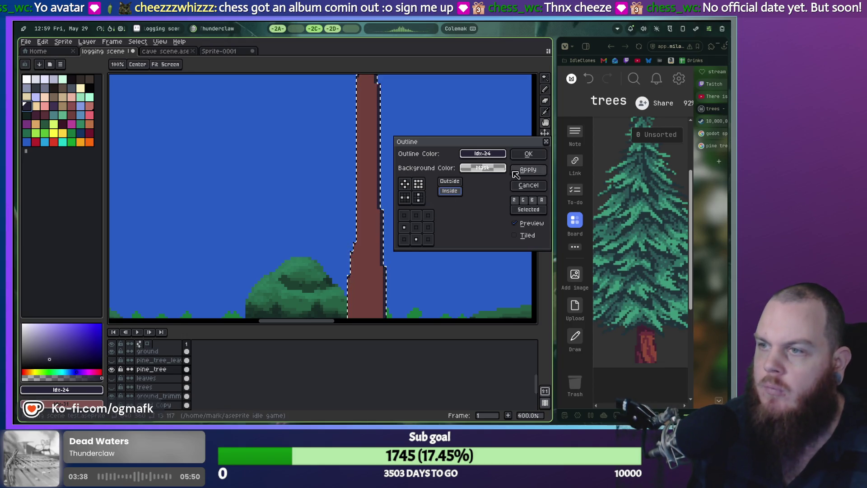
left_click(515, 221)
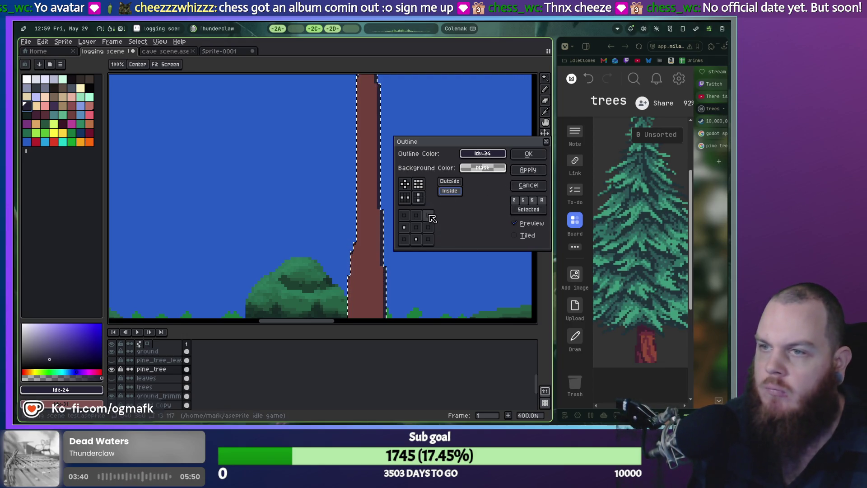
left_click(419, 200)
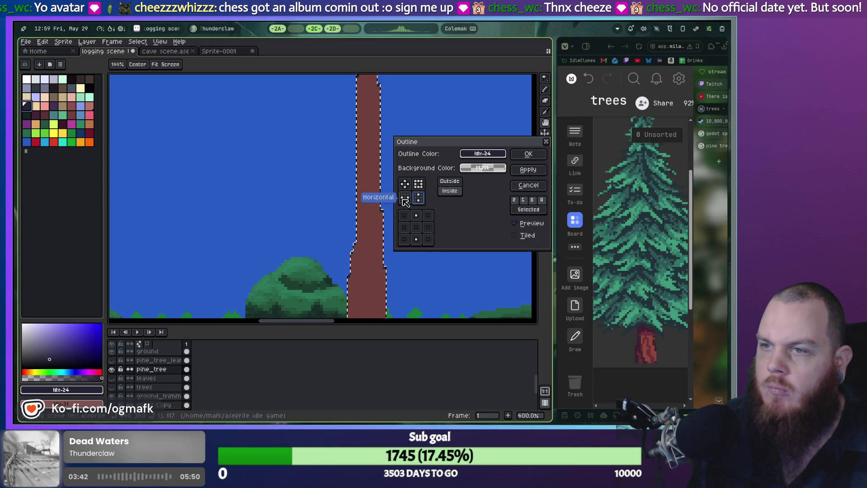
left_click(418, 185)
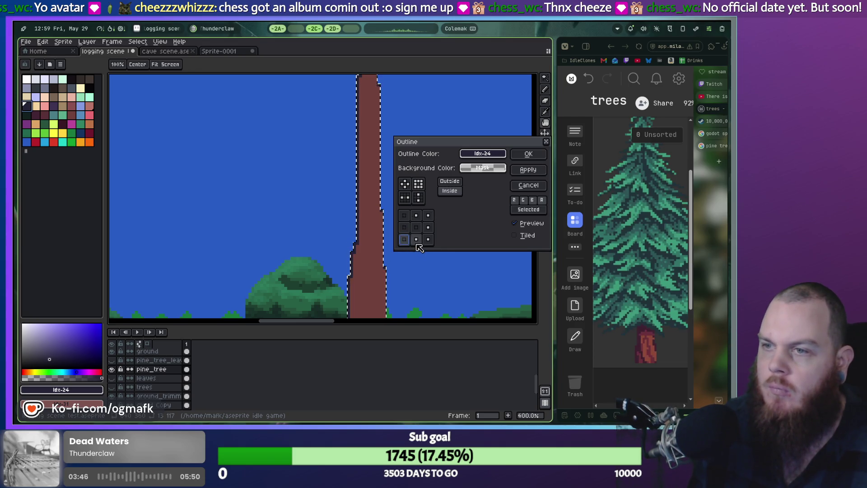
Step: Set the outline matrix to only the left and lower-left cells and apply it
left_click(416, 216)
left_click(429, 216)
left_click(428, 227)
left_click(429, 240)
left_click(405, 240)
left_click(405, 227)
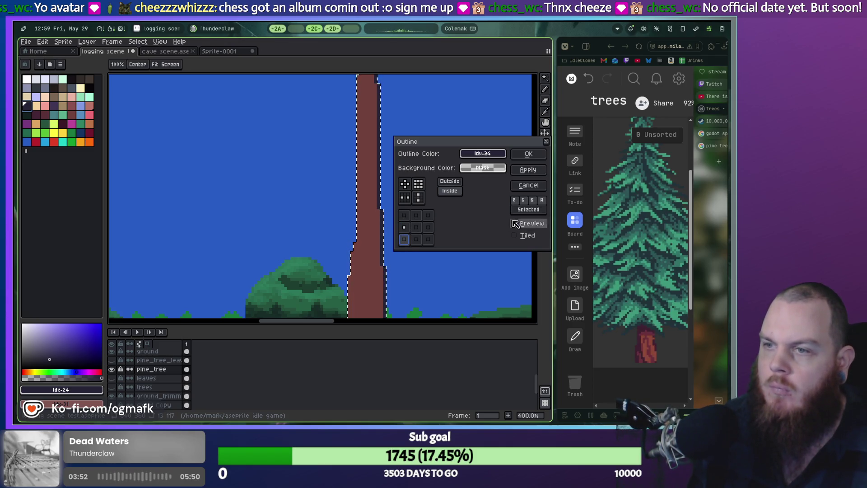
left_click(529, 154)
scroll(438, 172, "down", 2)
scroll(438, 194, "up", 4)
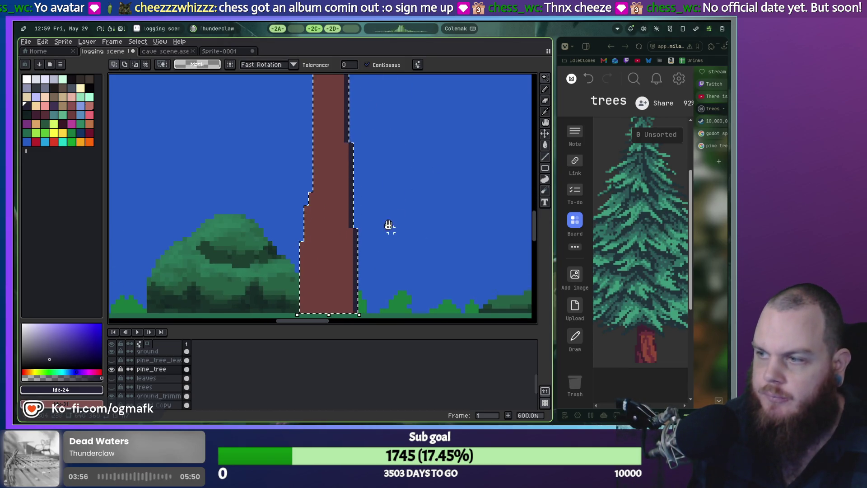
Step: Pencil a dark outline up the trunk's left edge
scroll(391, 230, "down", 1)
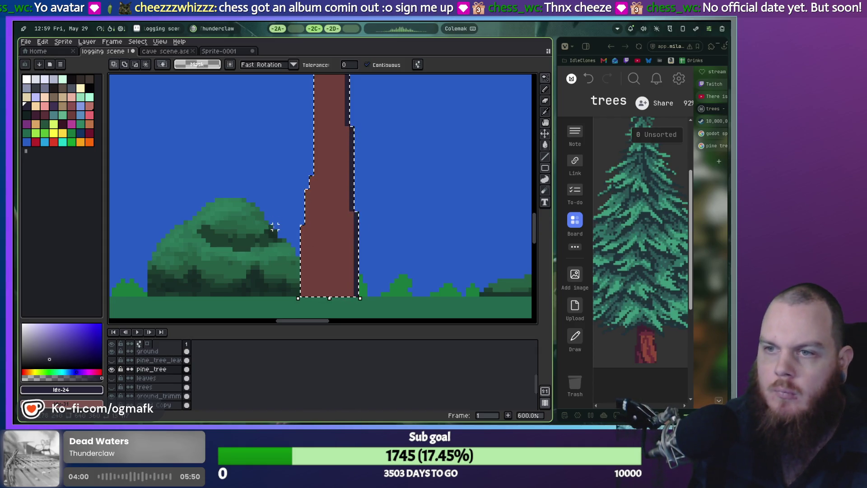
key("b")
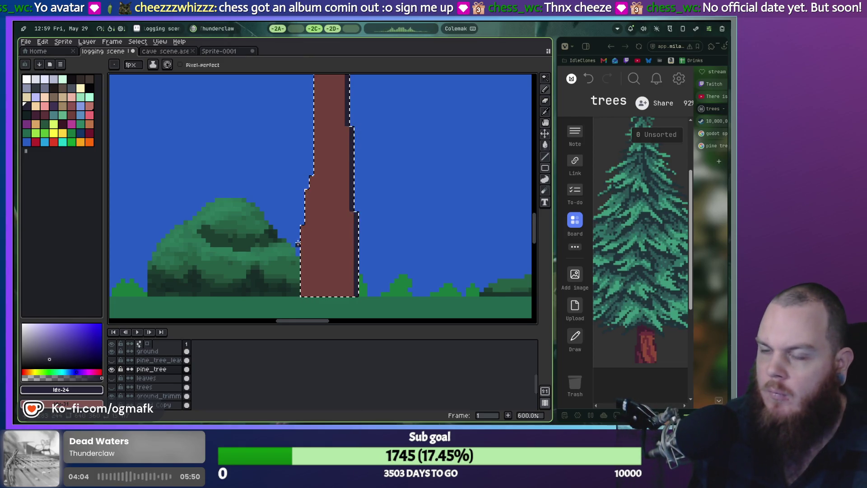
left_click_drag(302, 235, 309, 168)
mouse_move(327, 130)
left_mouse_down()
mouse_move(316, 220)
mouse_move(304, 238)
left_mouse_up()
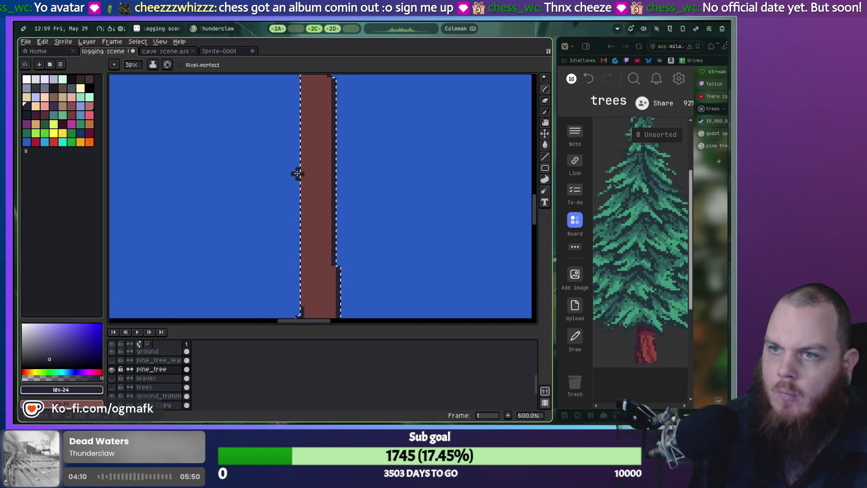
mouse_move(300, 306)
left_mouse_down()
mouse_move(298, 235)
mouse_move(312, 145)
left_mouse_up()
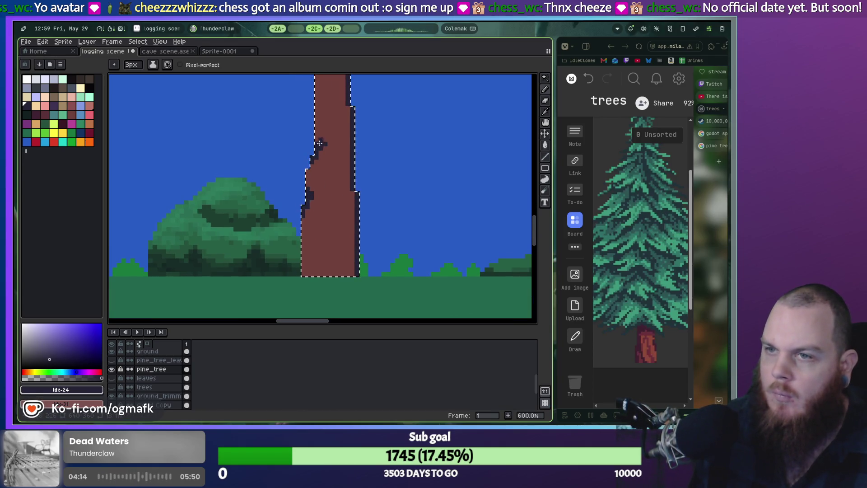
scroll(319, 122, "down", 2)
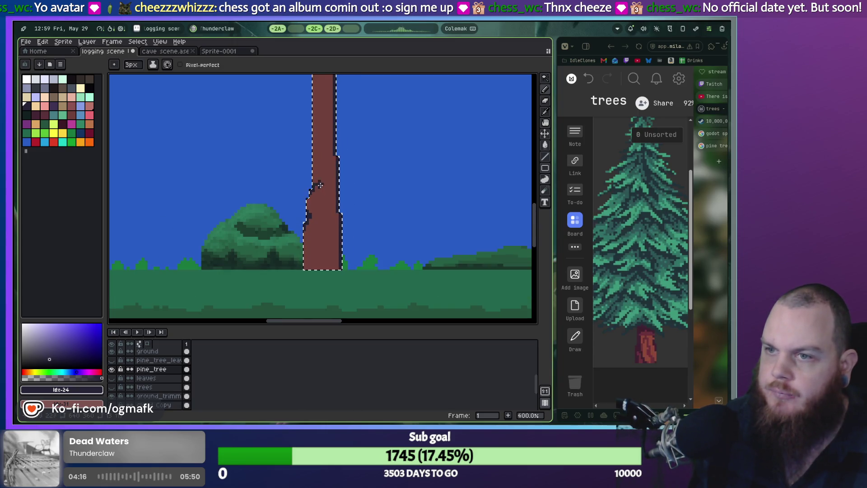
scroll(311, 179, "up", 1)
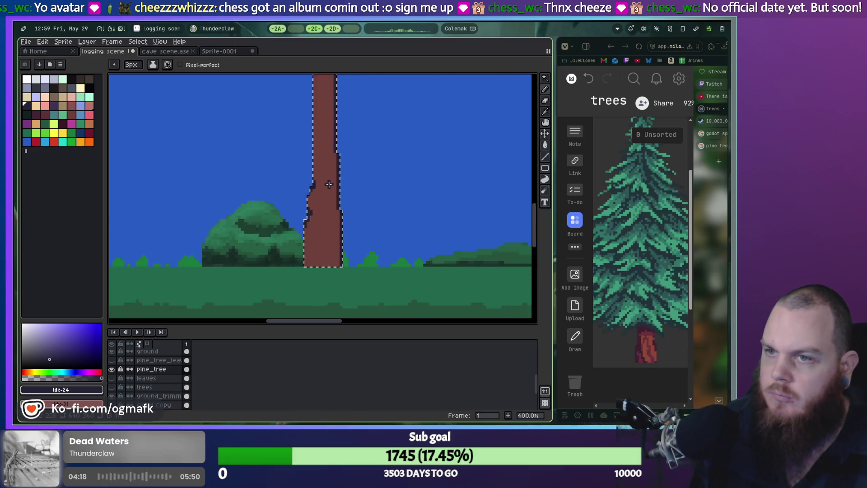
scroll(302, 176, "down", 4)
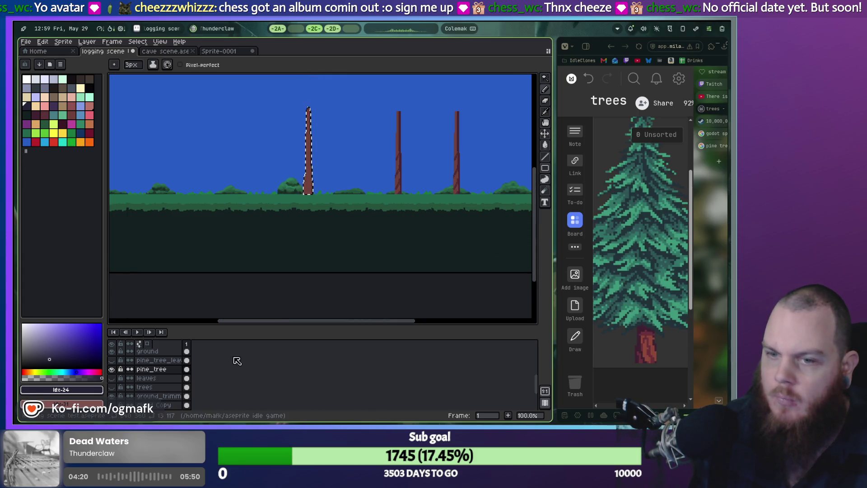
Step: Toggle the leaves layer's visibility to check the canopy against the trunk
left_click(112, 378)
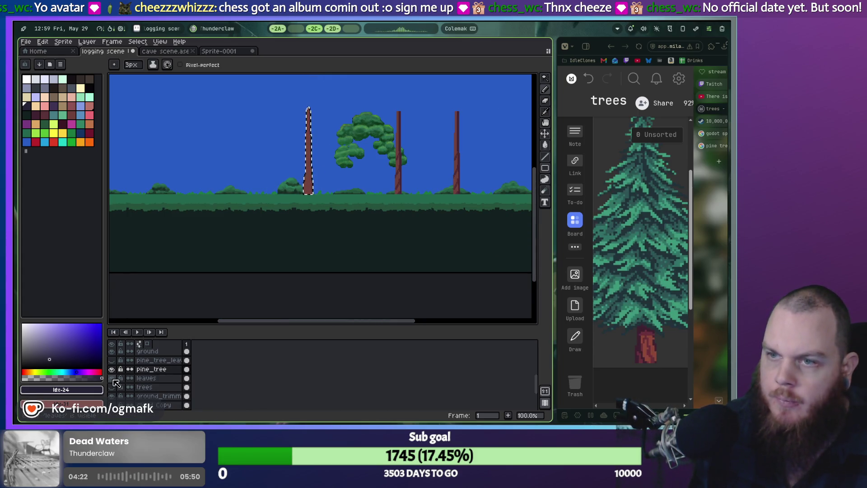
left_click(112, 378)
left_click(112, 378)
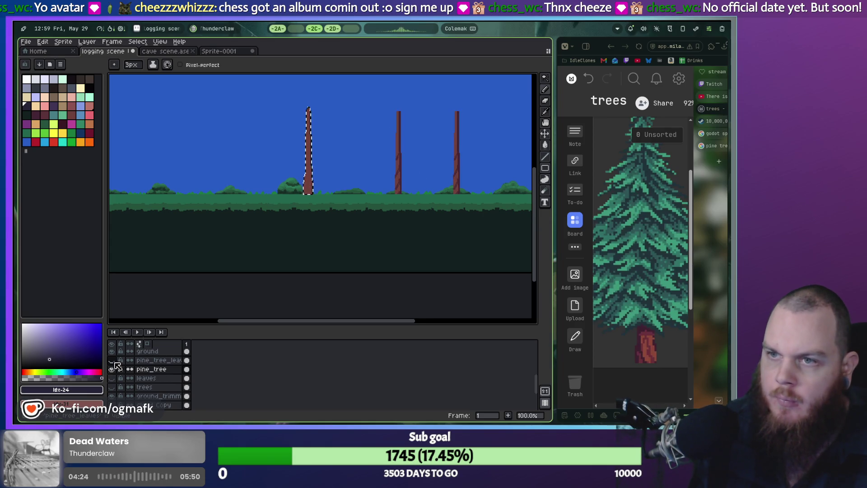
scroll(298, 184, "up", 4)
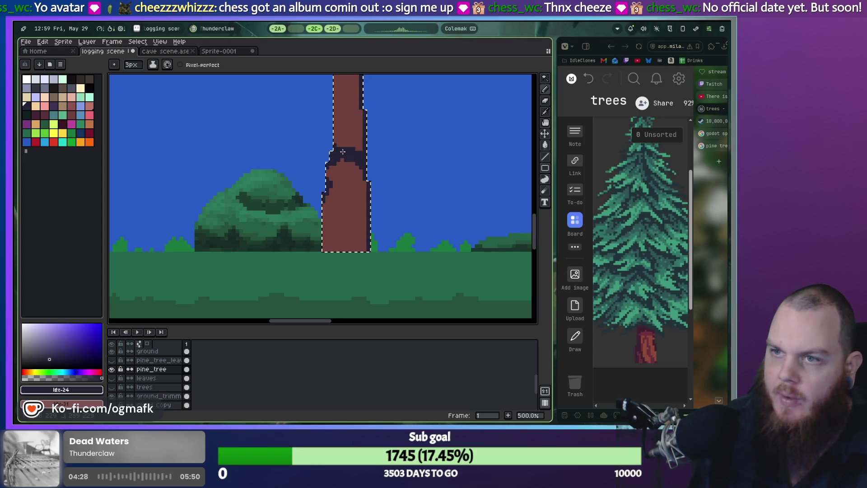
scroll(350, 150, "down", 2)
scroll(360, 124, "down", 1)
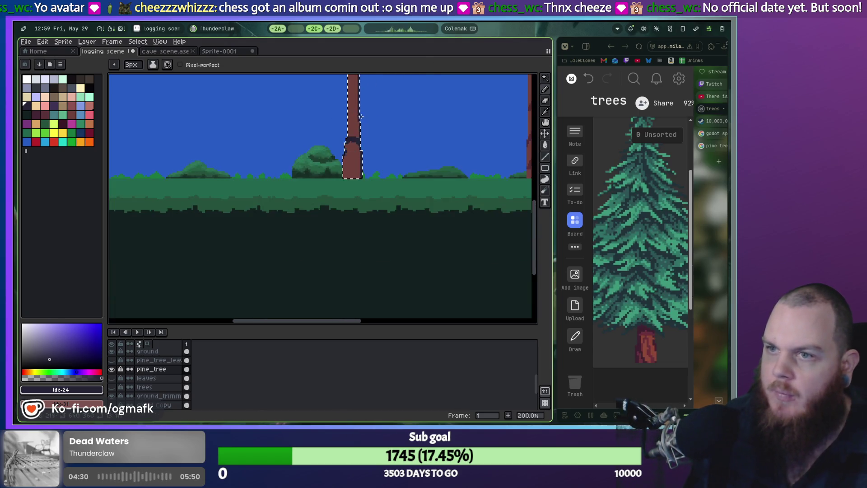
scroll(360, 124, "up", 1)
Step: Undo the dark band, extend the left-edge mark, and bucket-fill the upper trunk dark purple
left_click_drag(359, 126, 356, 211)
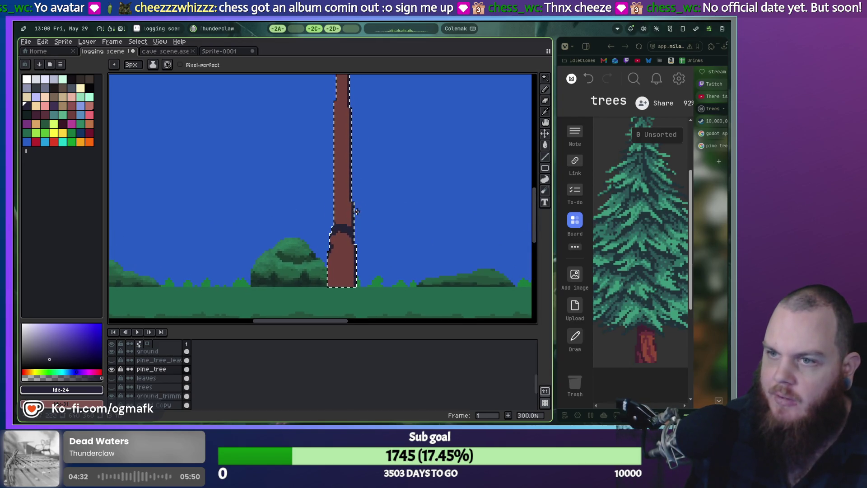
key("ctrl+z")
key("ctrl+z")
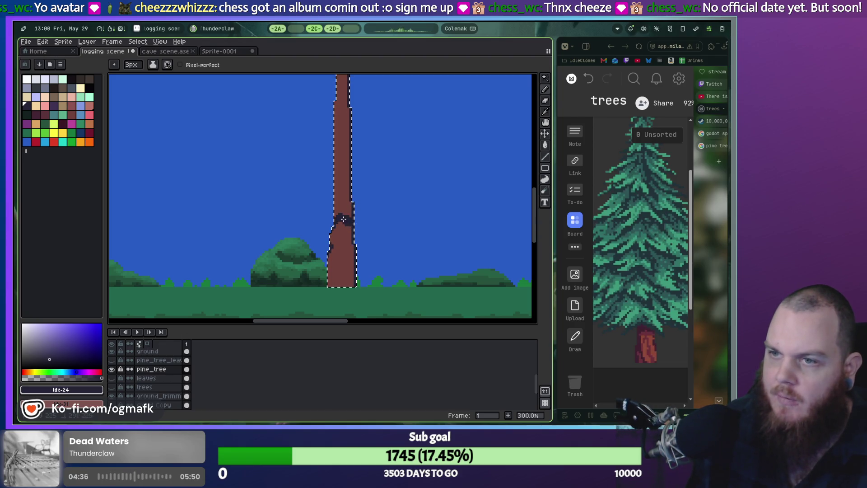
left_click(340, 211)
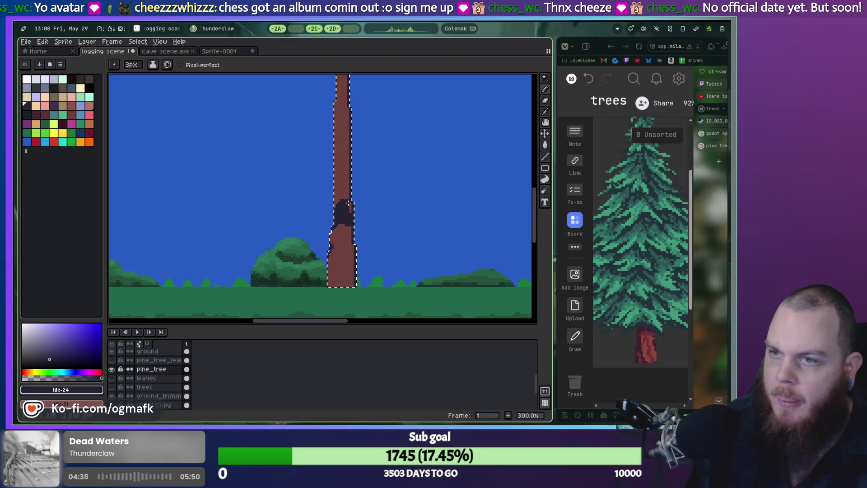
key("g")
left_click(342, 190)
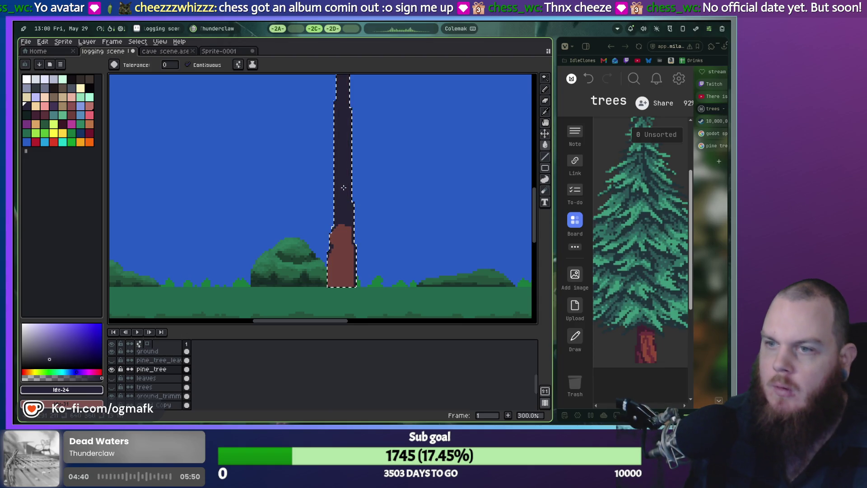
Step: Pick a dark maroon and shade across the top of the brown stump
scroll(336, 192, "up", 1)
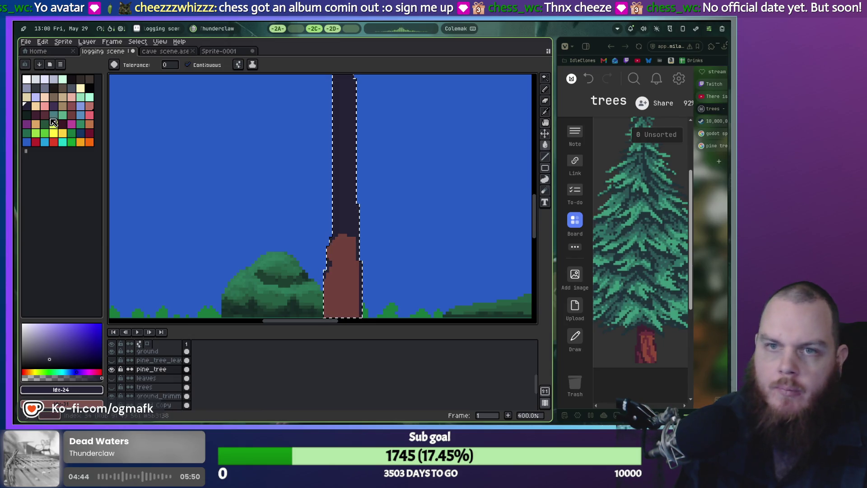
left_click(36, 114)
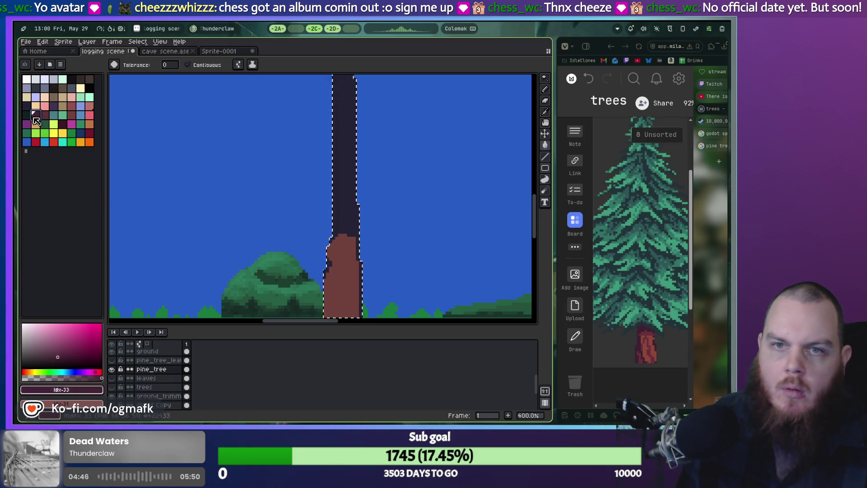
scroll(332, 247, "up", 2)
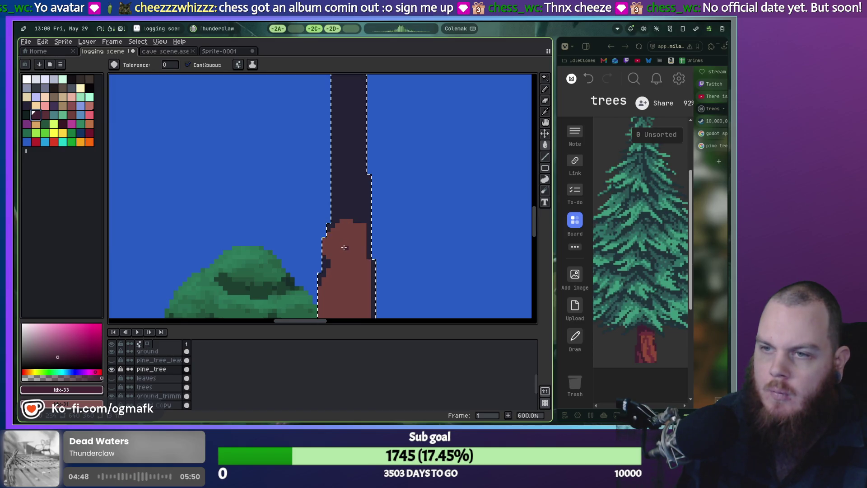
key("w")
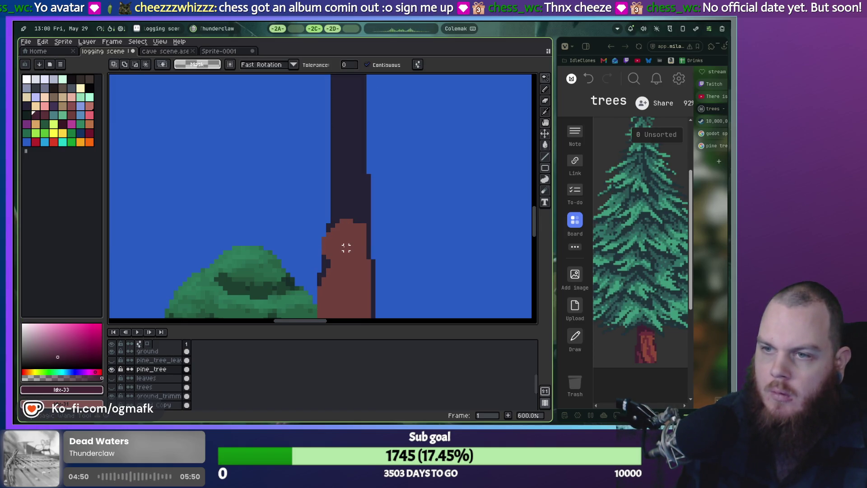
key("b")
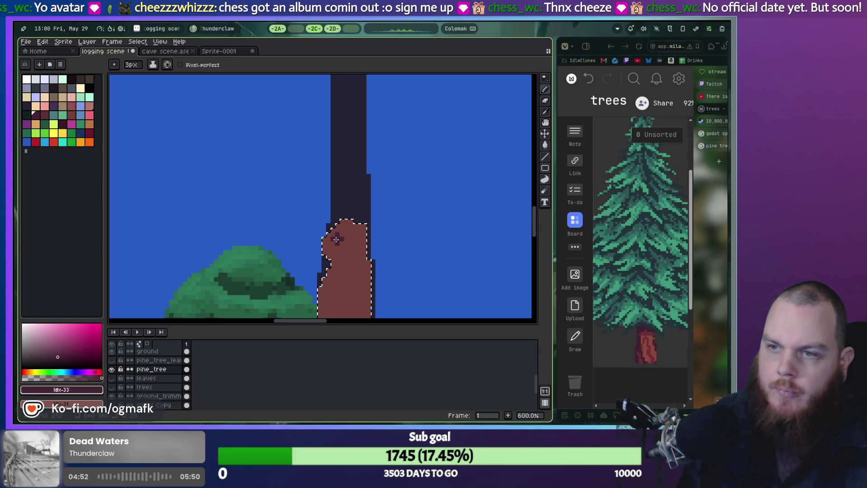
left_click_drag(325, 238, 363, 234)
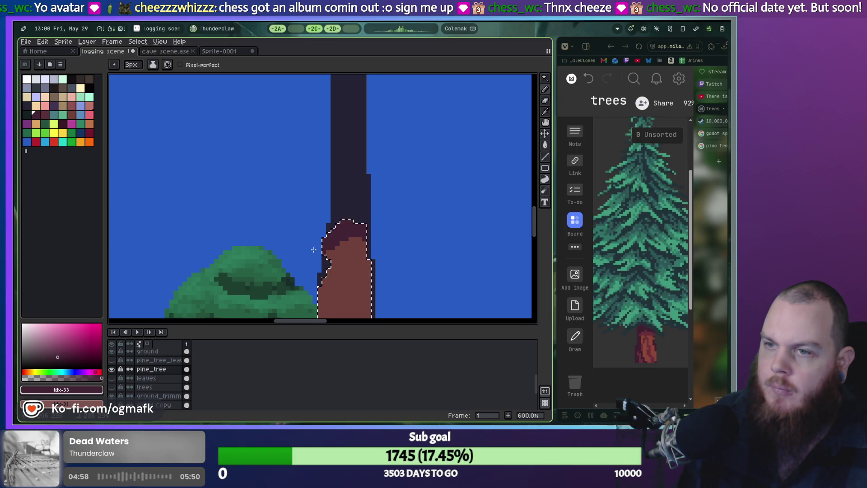
Step: With a smaller brush, add jagged dark bark pixels and diagonal shading on the stump top
key("minus")
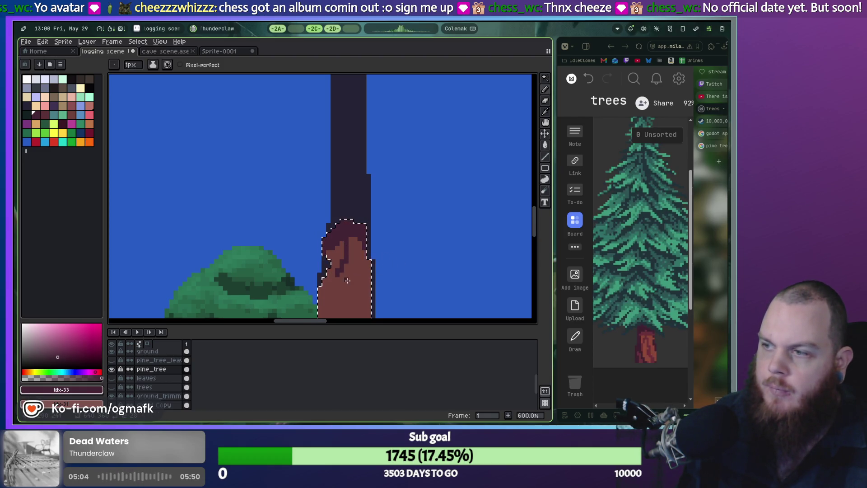
scroll(348, 262, "down", 1)
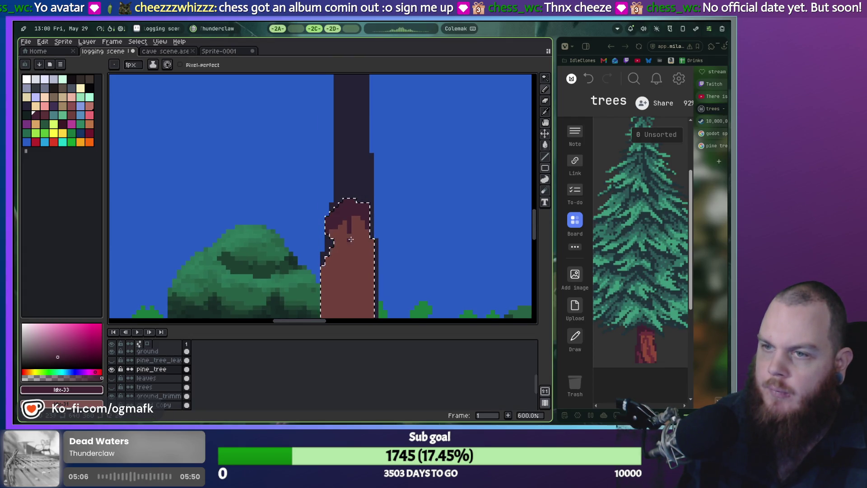
left_click(353, 235)
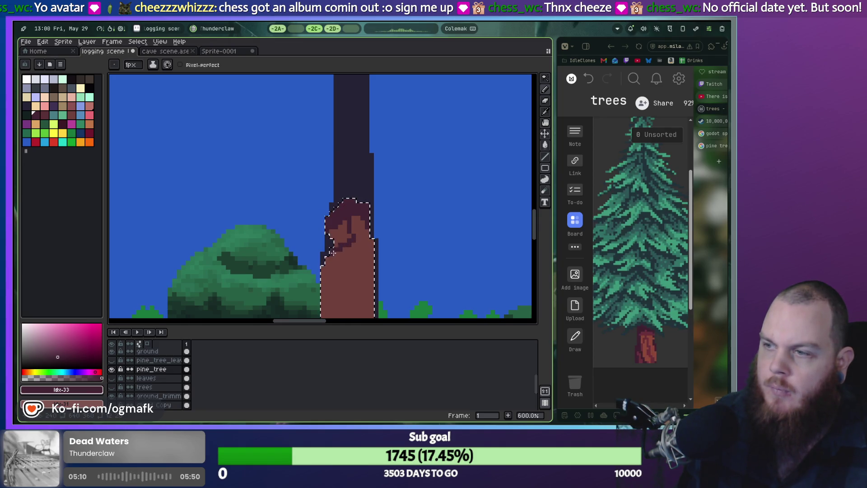
left_click(338, 252, "alt")
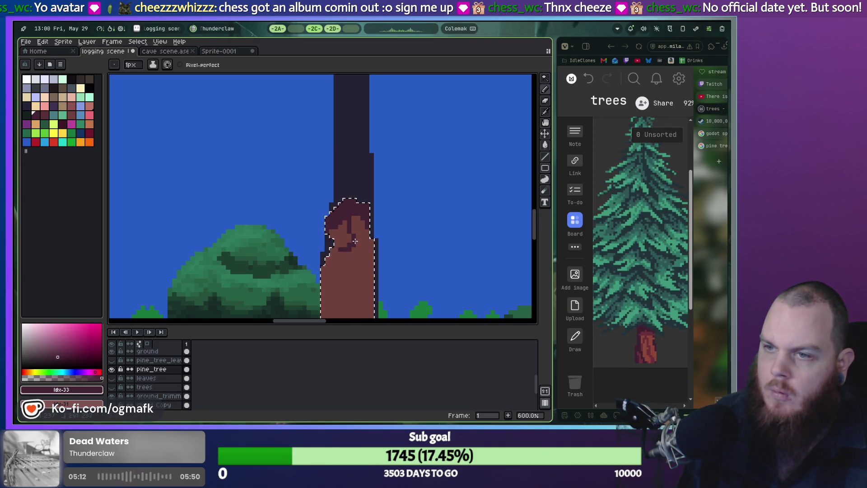
left_click(334, 256)
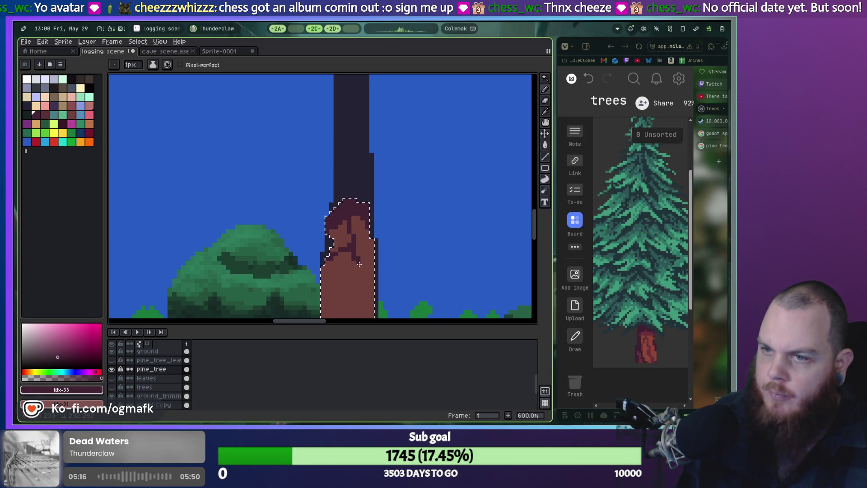
mouse_move(365, 274)
left_mouse_down()
mouse_move(373, 288)
mouse_move(378, 260)
left_mouse_up()
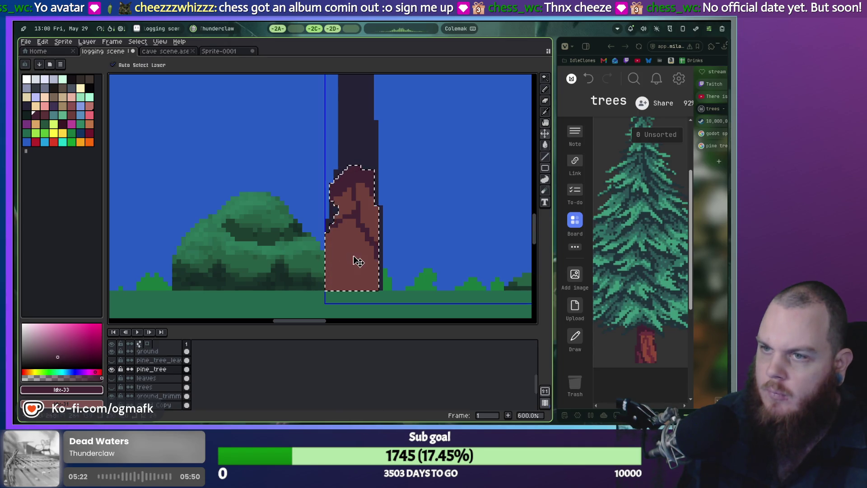
key("ctrl+z")
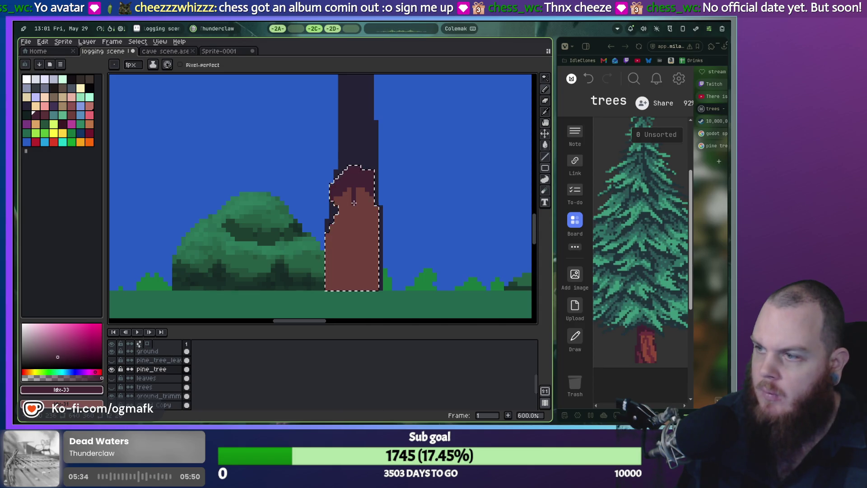
left_click(347, 206)
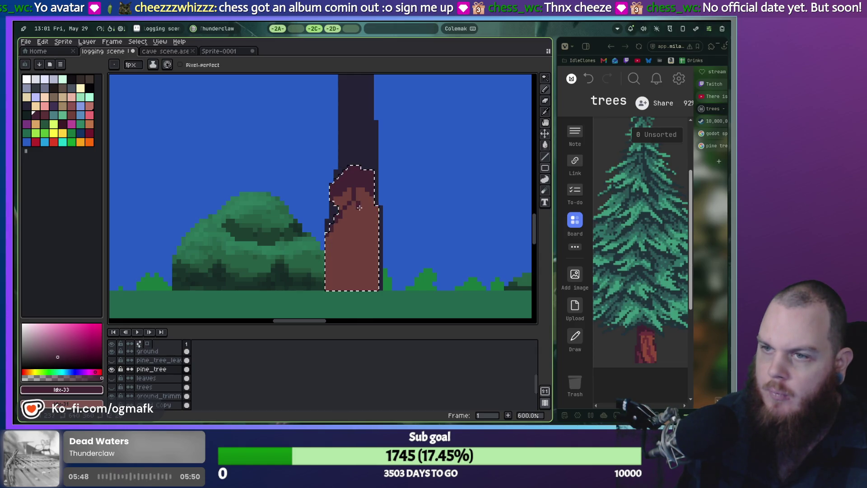
left_click_drag(359, 207, 373, 220)
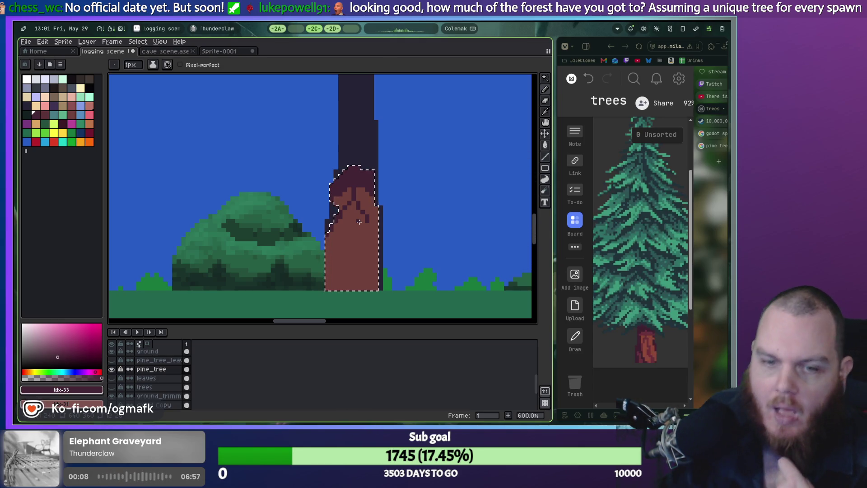
scroll(379, 206, "down", 3)
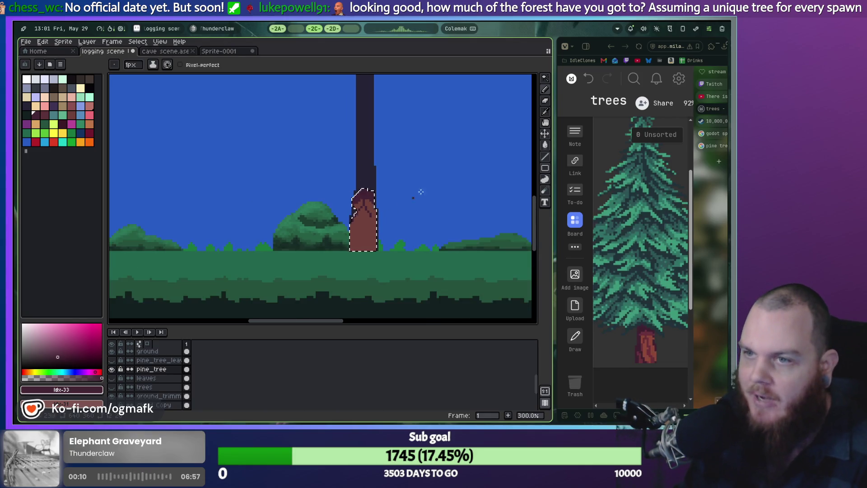
Step: Show the pine_tree foliage over the trunks and pan around to compare both pines
scroll(406, 195, "down", 2)
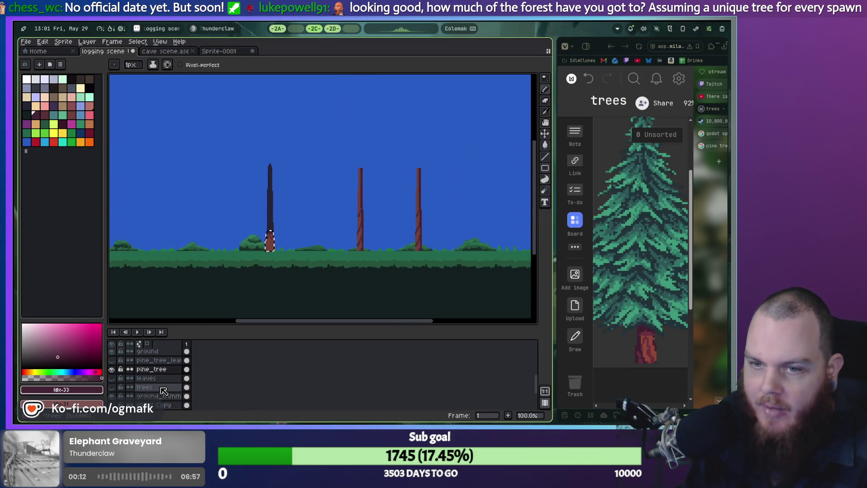
left_click(112, 360)
scroll(303, 232, "up", 4)
left_click_drag(402, 212, 222, 217)
scroll(223, 216, "down", 1)
left_click_drag(291, 253, 255, 253)
scroll(256, 253, "down", 1)
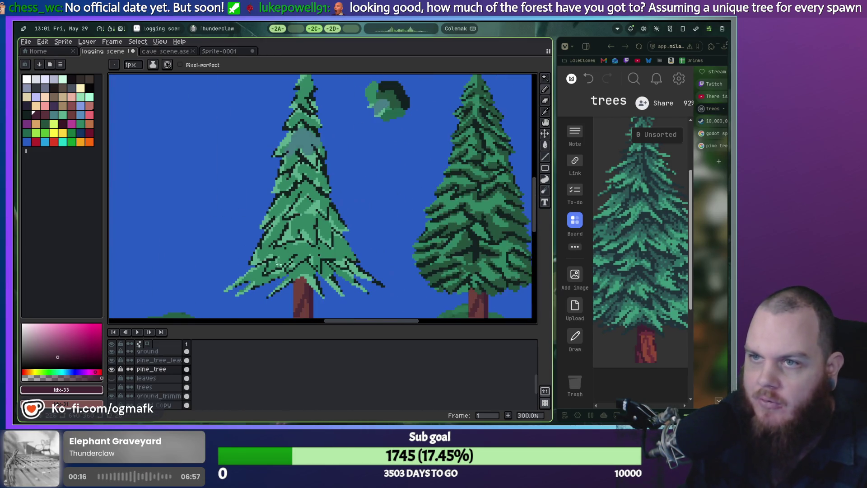
left_click_drag(372, 219, 252, 224)
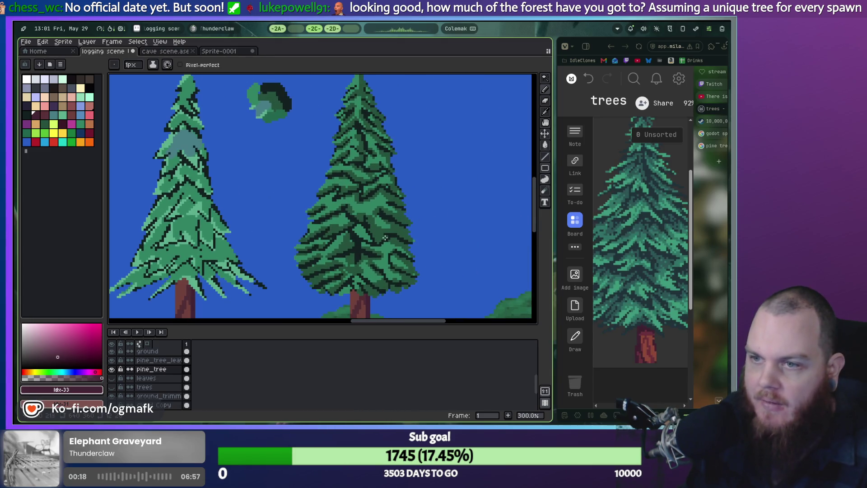
mouse_move(270, 169)
left_mouse_down()
mouse_move(306, 151)
mouse_move(417, 184)
mouse_move(409, 184)
left_mouse_up()
scroll(333, 204, "up", 1)
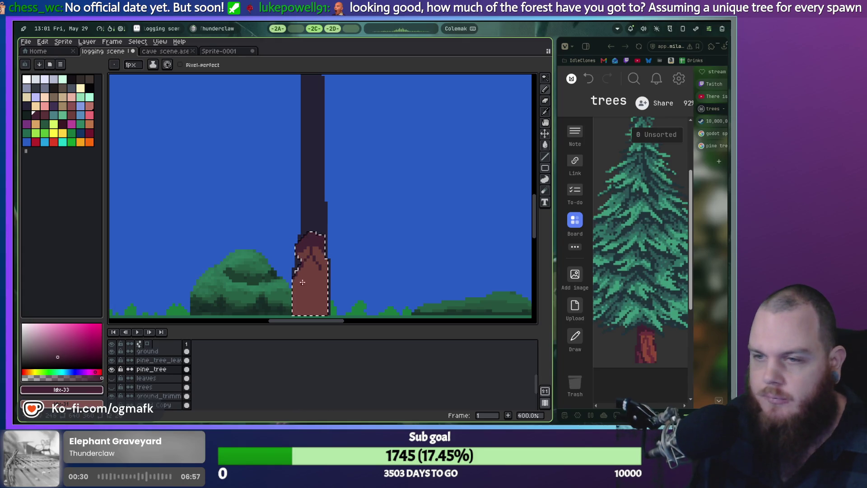
scroll(302, 284, "up", 3)
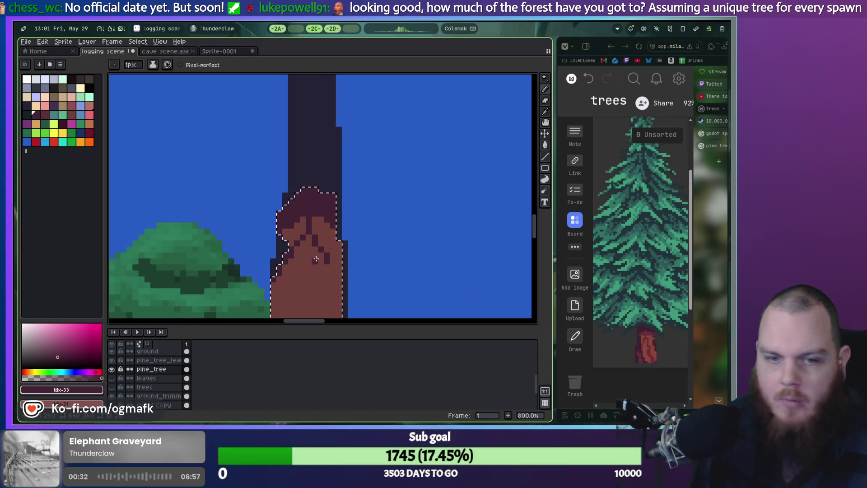
Step: Run the game in Godot to preview the pines in the forest, then stop it
left_click(278, 34)
key("F5")
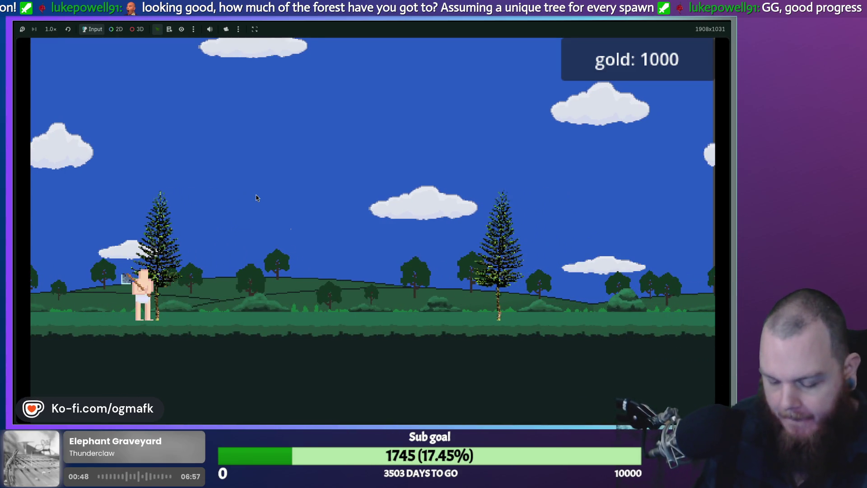
key("F8")
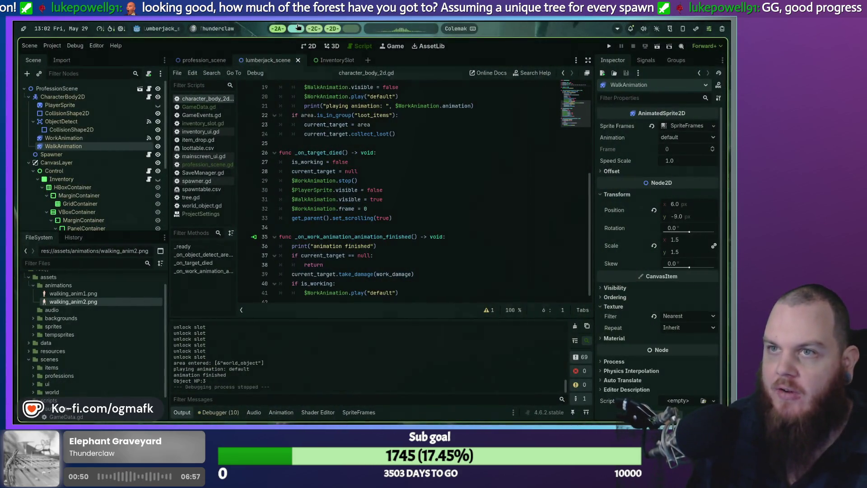
Step: Switch back to Aseprite and scroll the canvas to the brown trunk artwork
left_click(297, 28)
scroll(306, 235, "down", 2)
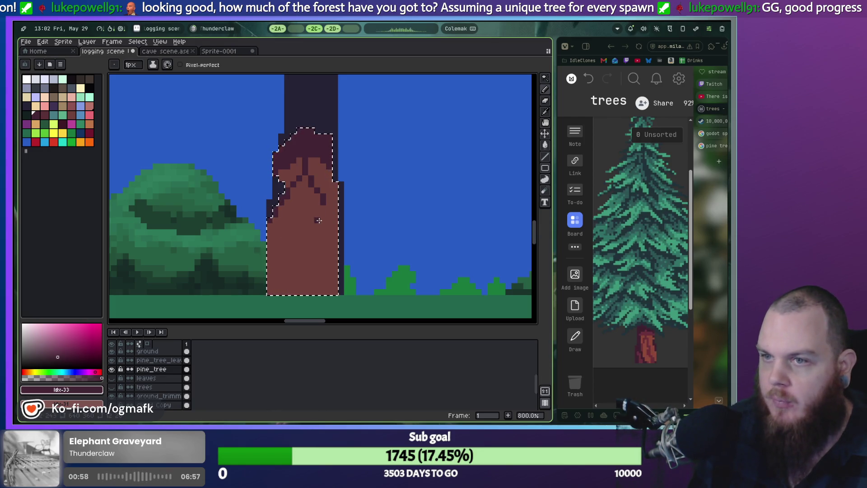
Step: Undo the bad stroke and pencil dark palette-24 shading along the trunk's lower right edge
left_click(27, 105)
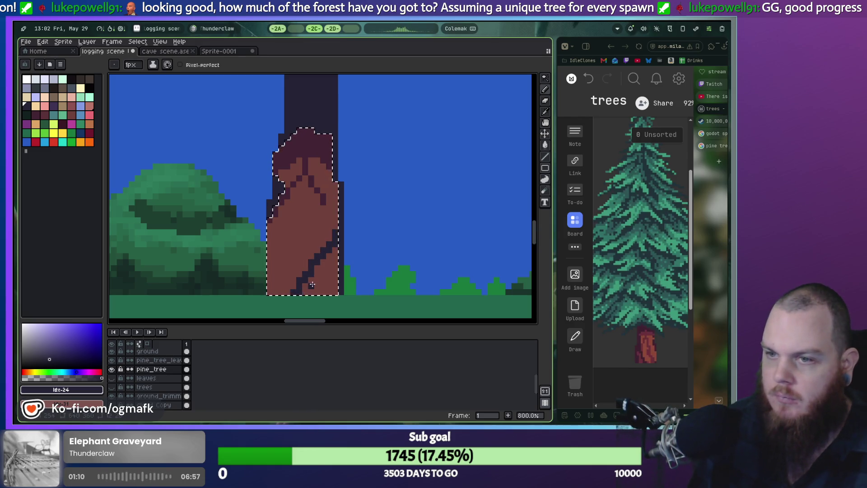
left_click(293, 293, "alt")
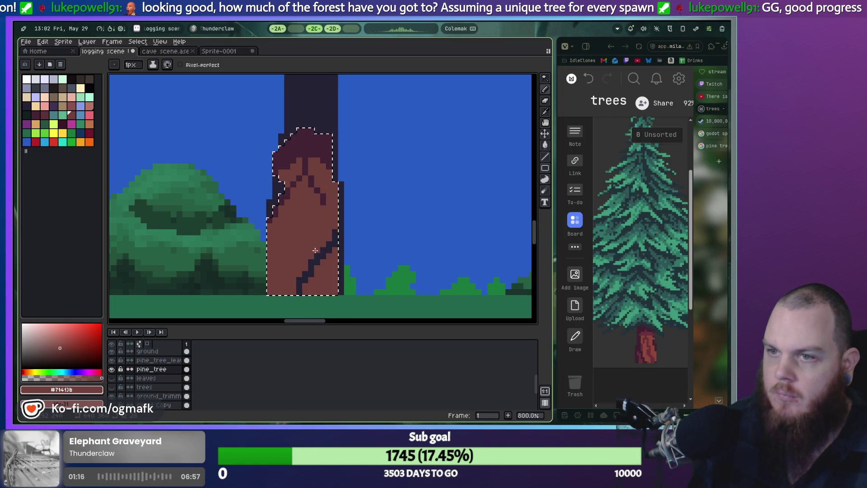
key("ctrl+z")
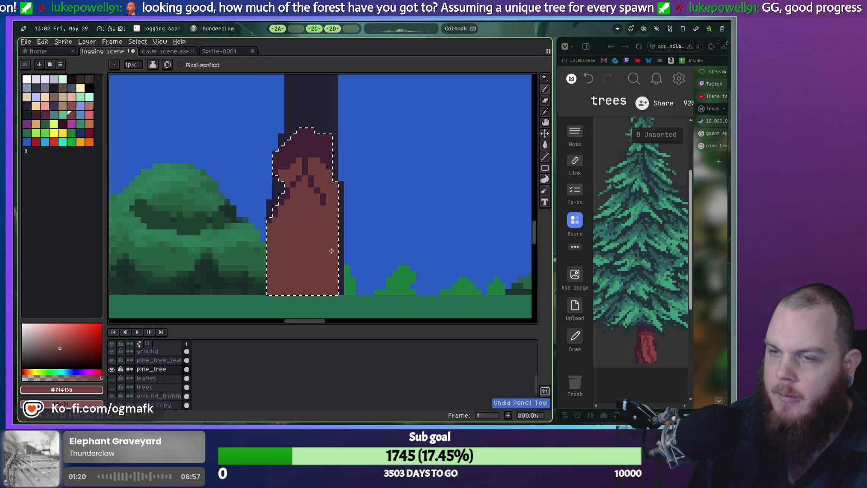
key("alt")
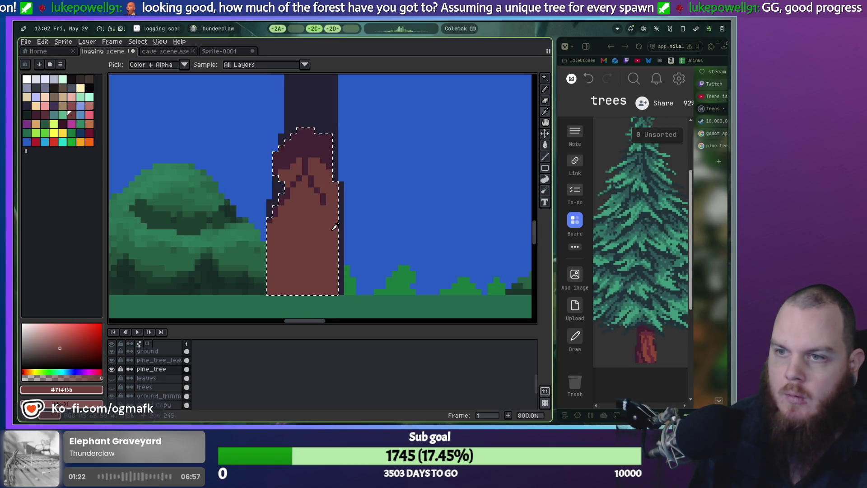
left_click(184, 146, "alt")
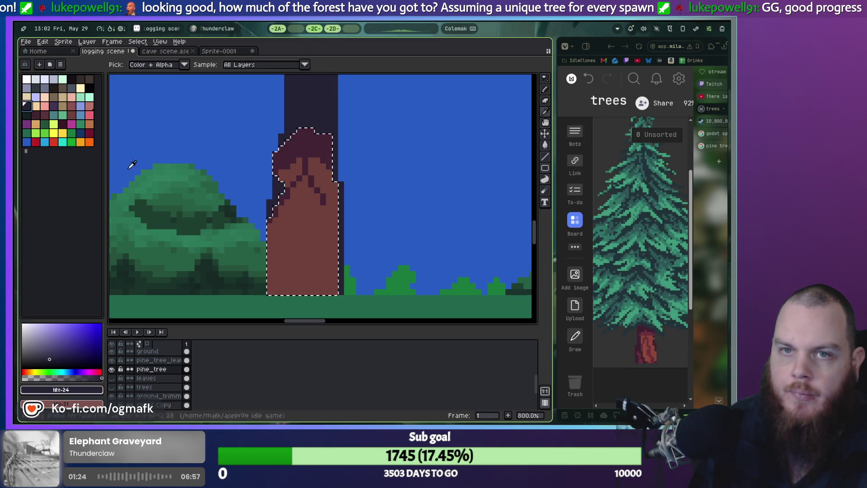
mouse_move(335, 261)
left_mouse_down()
mouse_move(333, 293)
mouse_move(333, 271)
left_mouse_up()
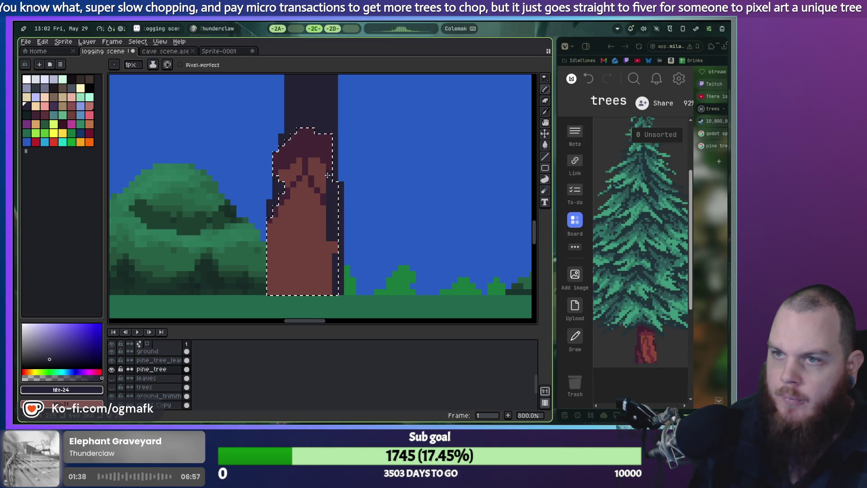
left_click_drag(335, 293, 335, 254)
left_click(324, 244)
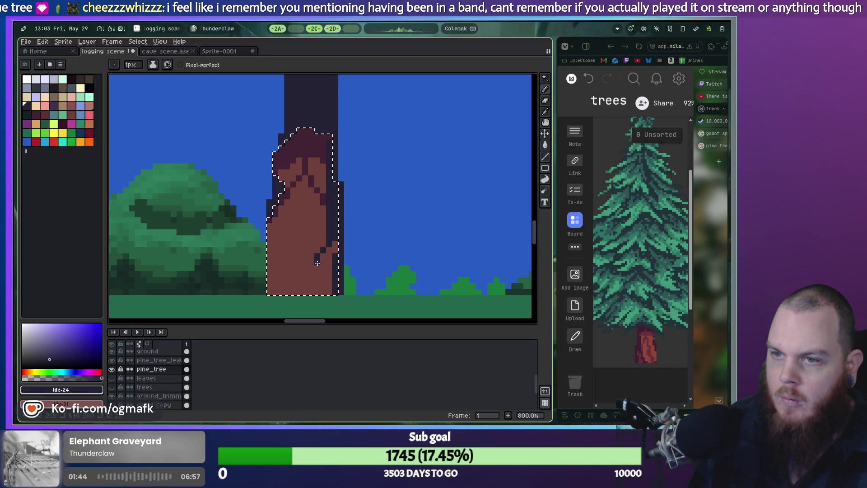
Step: Draw dark #422433 diagonal bark lines across the lower trunk, keeping the trunk selection active
left_click(301, 291, "shift")
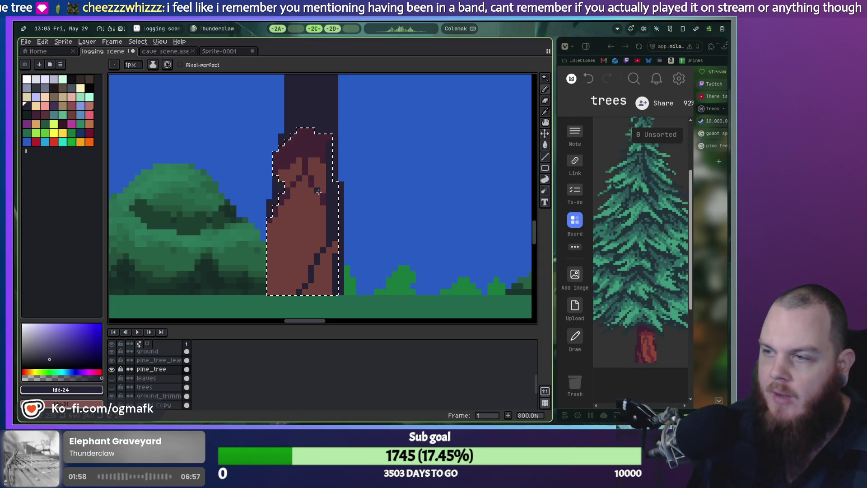
left_click(294, 210, "alt")
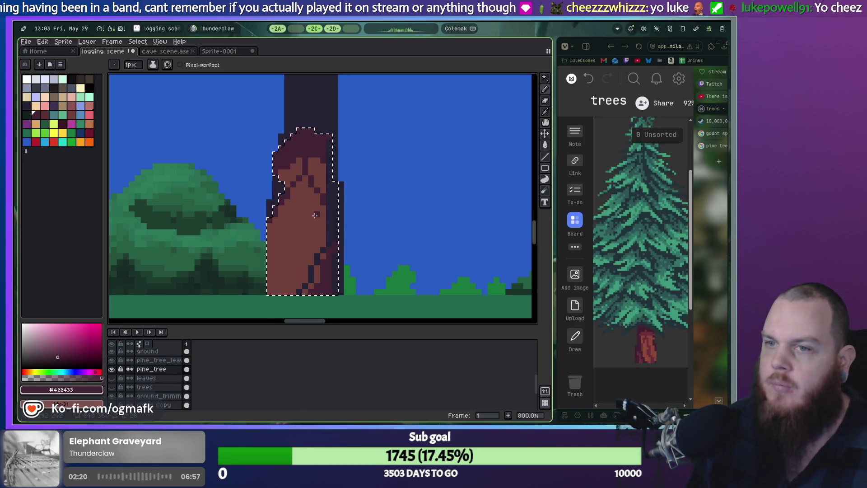
scroll(315, 215, "down", 3)
key("ctrl+d")
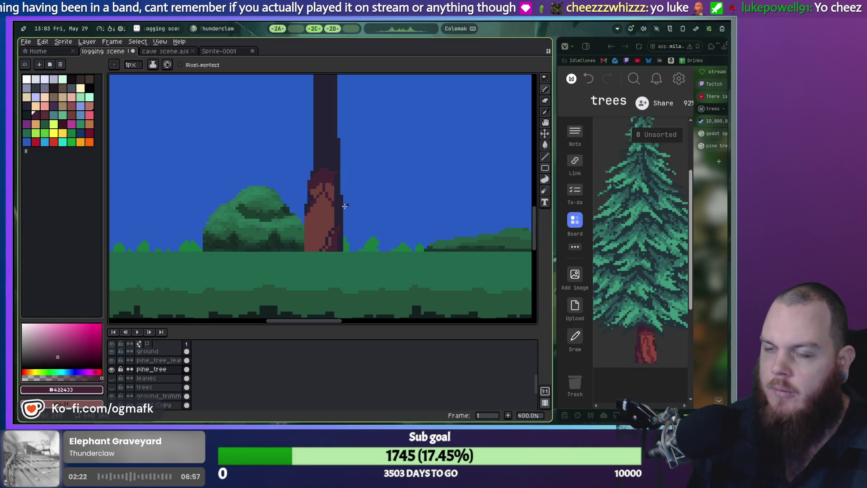
scroll(344, 206, "up", 3)
key("ctrl+z")
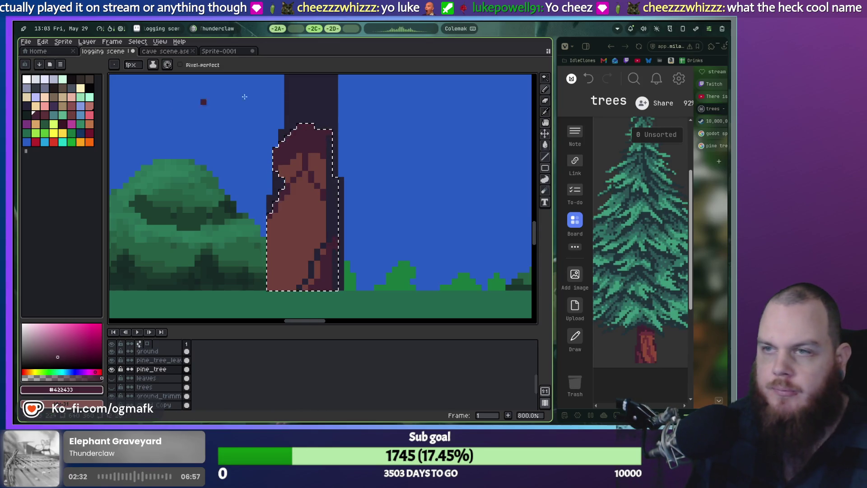
Step: Search Google for 'dusty forest' in a new full-screen browser tab
left_click(717, 165)
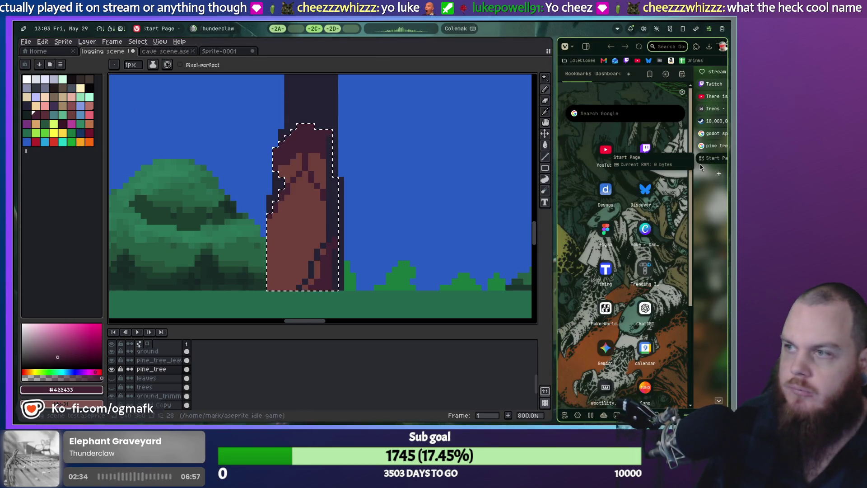
key("super+shift+2")
type("dus")
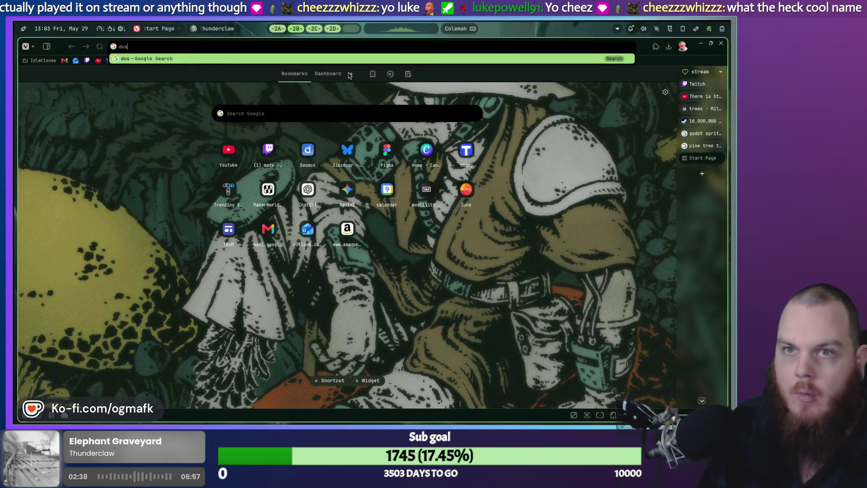
type("ty")
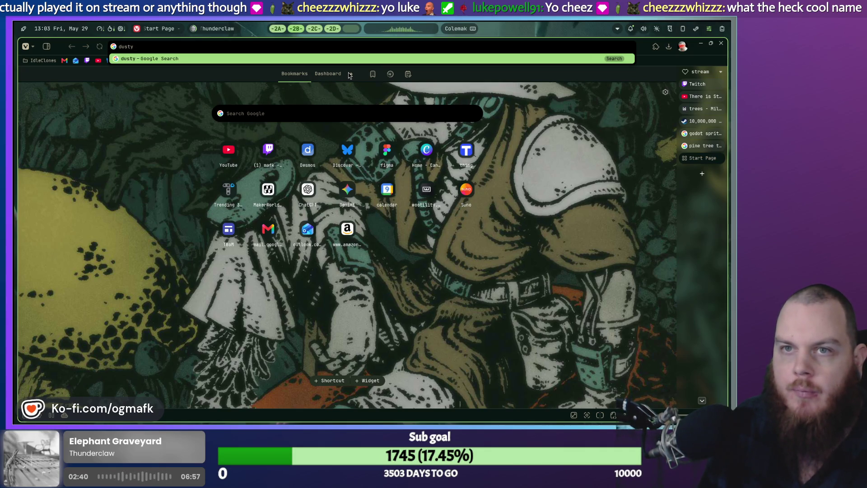
type(" forest")
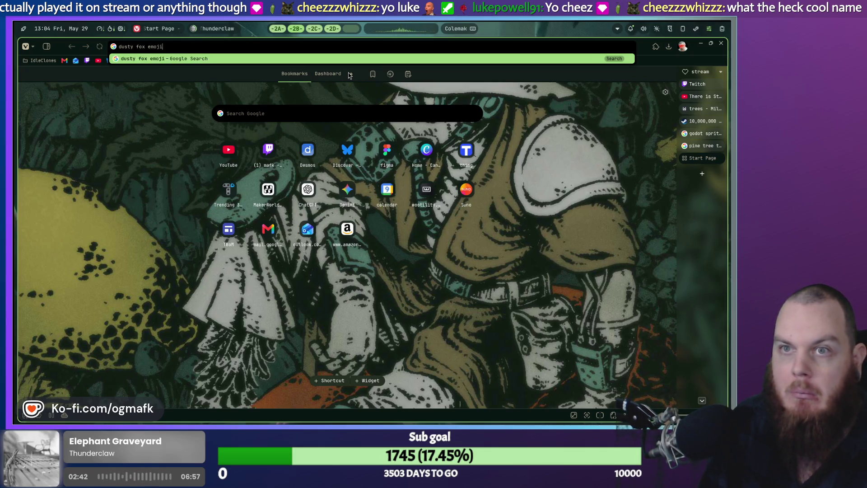
key("Return")
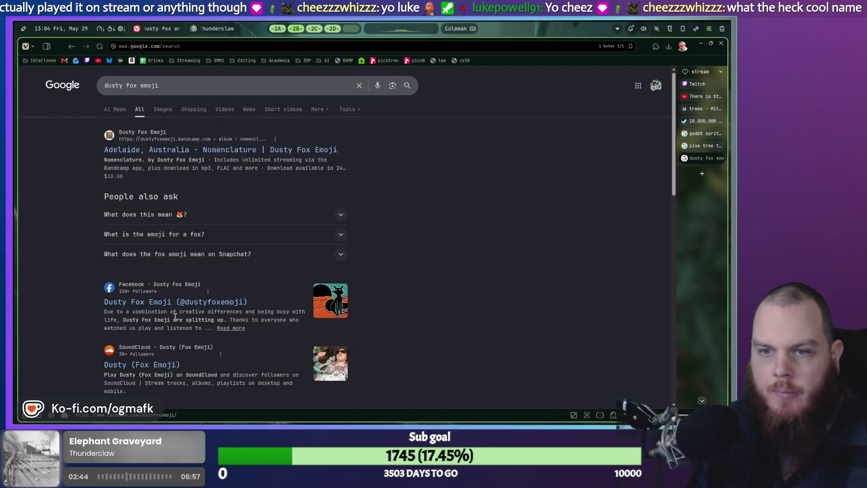
Step: Open the Nomenclature Bandcamp page, accept necessary cookies only, and enlarge the album cover
left_click(178, 150)
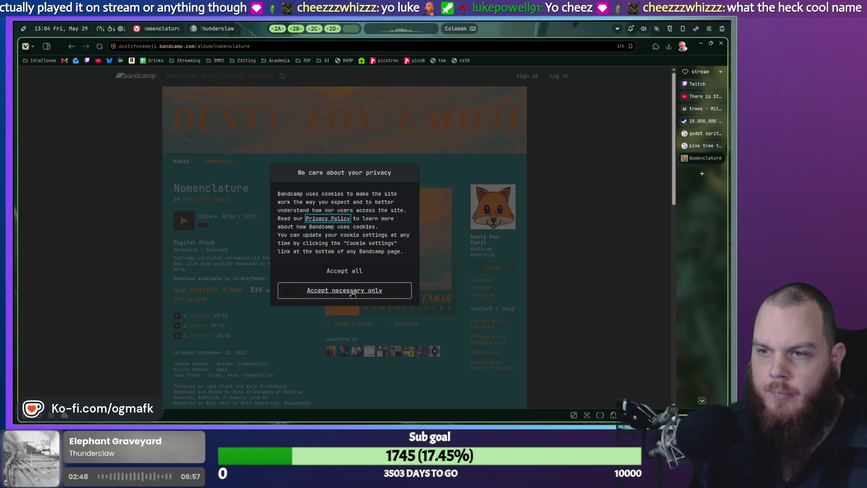
left_click(344, 291)
scroll(166, 314, "down", 1)
scroll(166, 316, "up", 1)
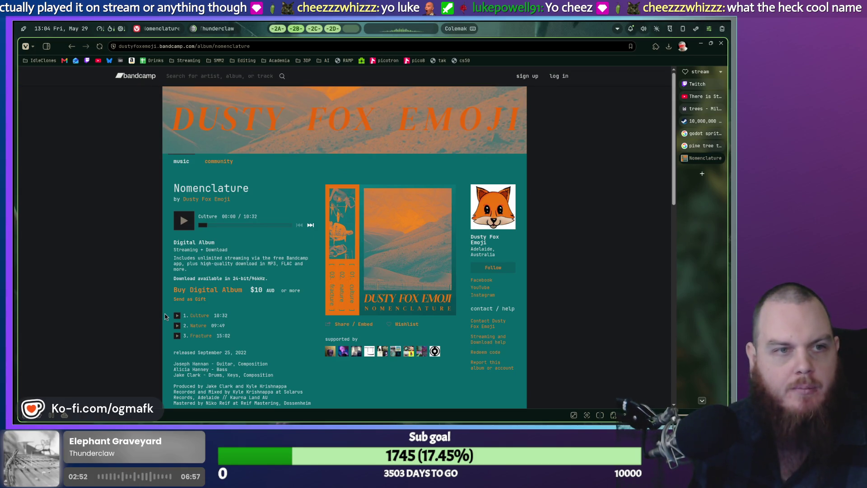
left_click(376, 251)
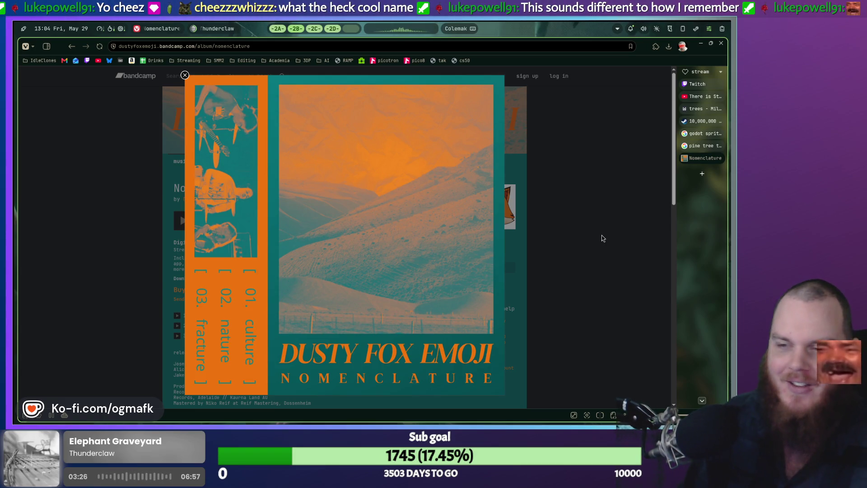
Step: Close the enlarged album cover and switch back to the Aseprite logging scene
left_click(560, 105)
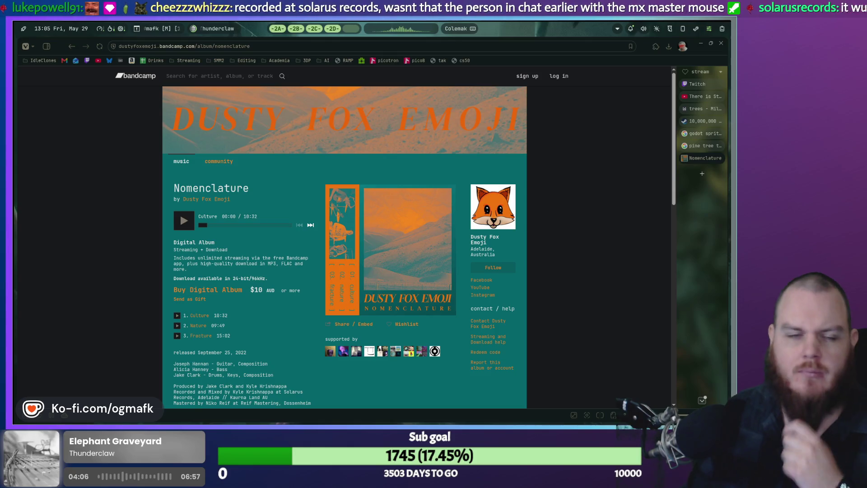
key("ctrl+l")
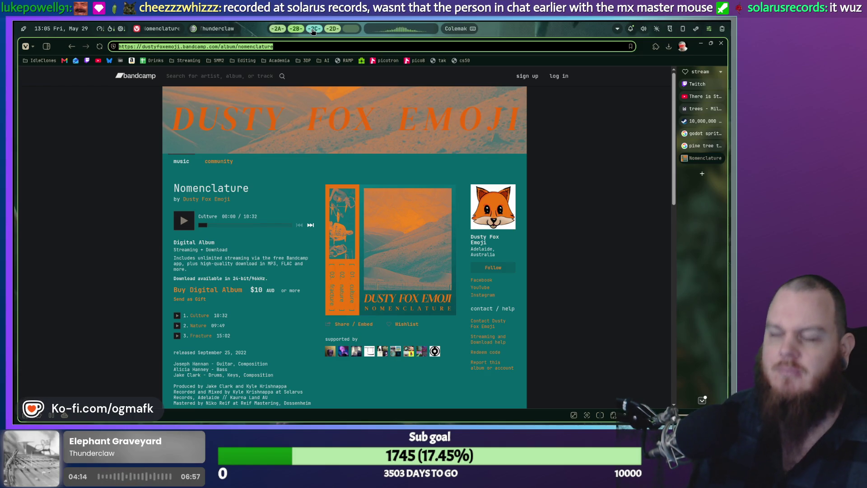
left_click(313, 30)
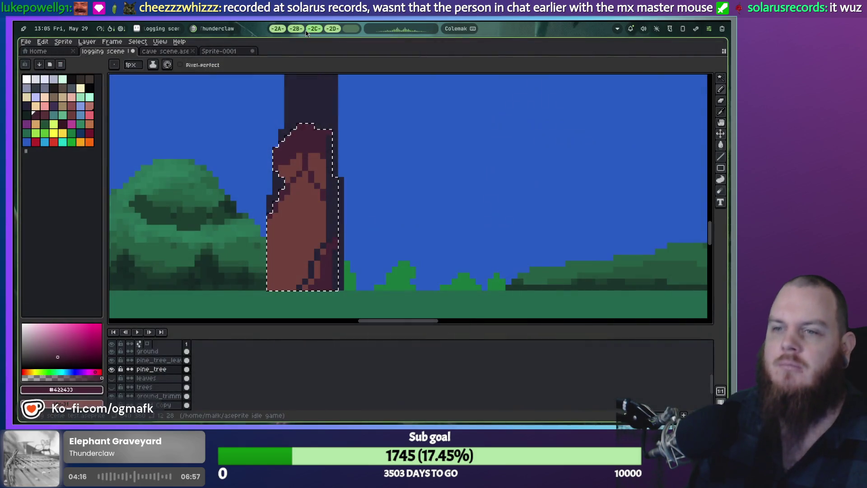
Step: Restore the trunk selection, pick the tan swatch, and set a 4 px brush to dab tan on the trunk
key("ctrl+d")
scroll(348, 251, "down", 2)
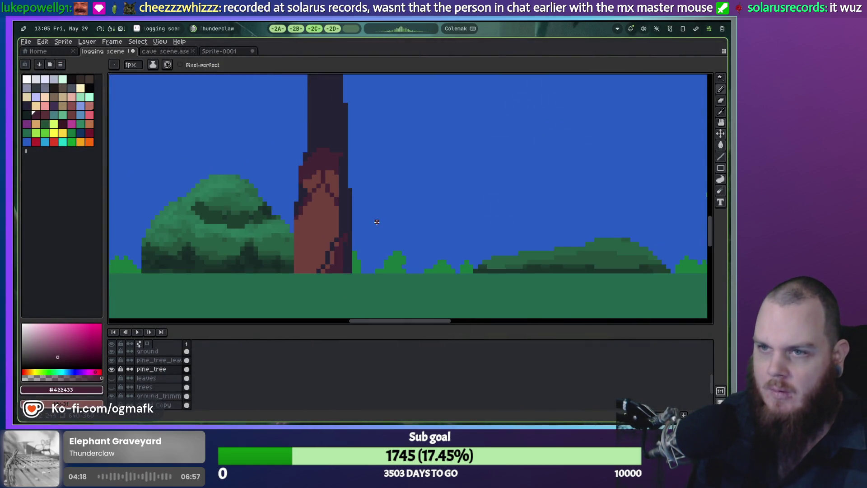
key("ctrl+z")
scroll(355, 184, "up", 2)
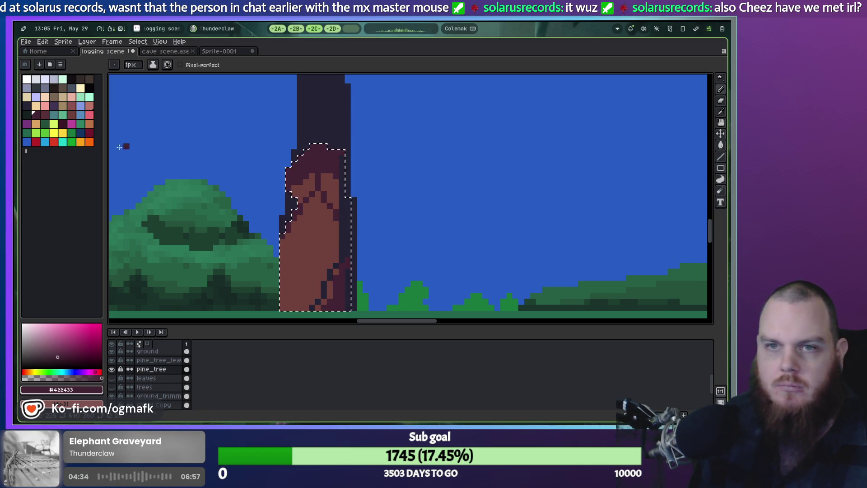
left_click(89, 124)
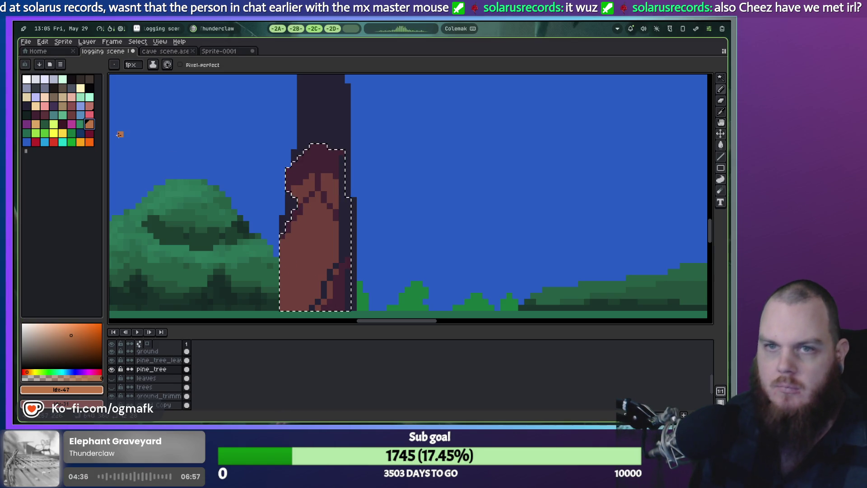
left_click(35, 123)
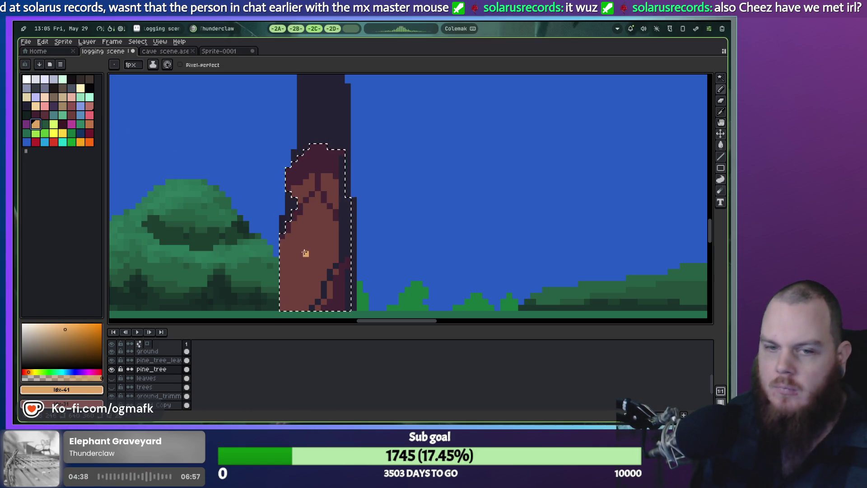
key("plus")
key("plus")
key("plus")
left_click(297, 264)
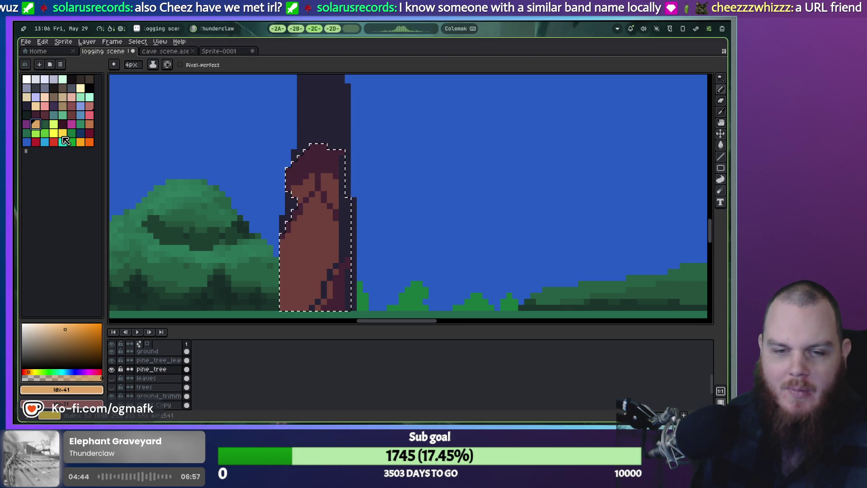
Step: Paint a 4 px lighter-tan strip down the trunk's left edge
left_click(38, 107)
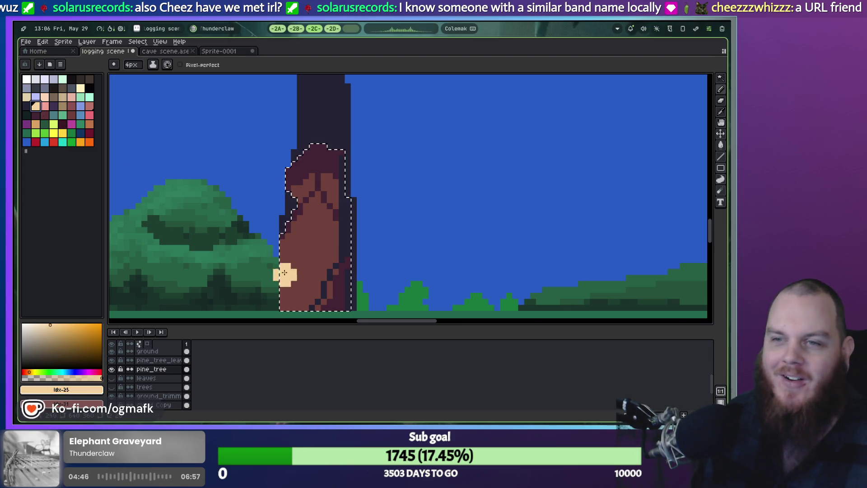
left_click(54, 97)
left_click_drag(281, 247, 279, 307)
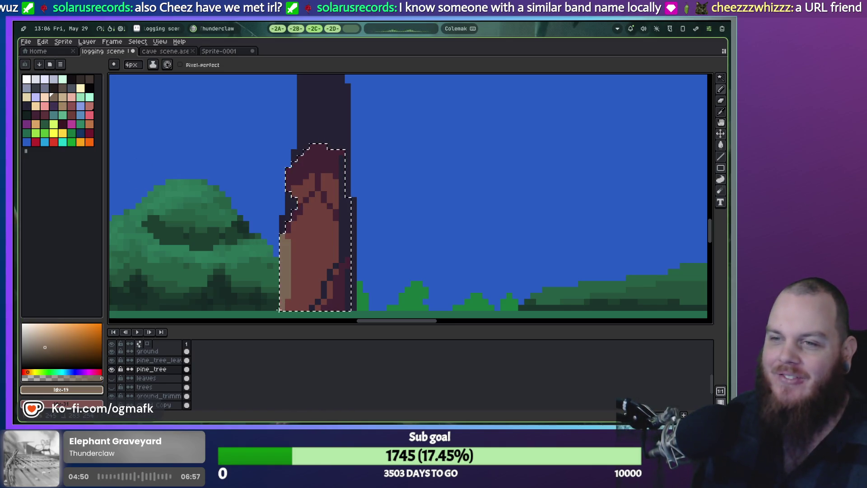
Step: Shrink the brush to 1 px and dot light and dark pixels across the trunk
key("minus")
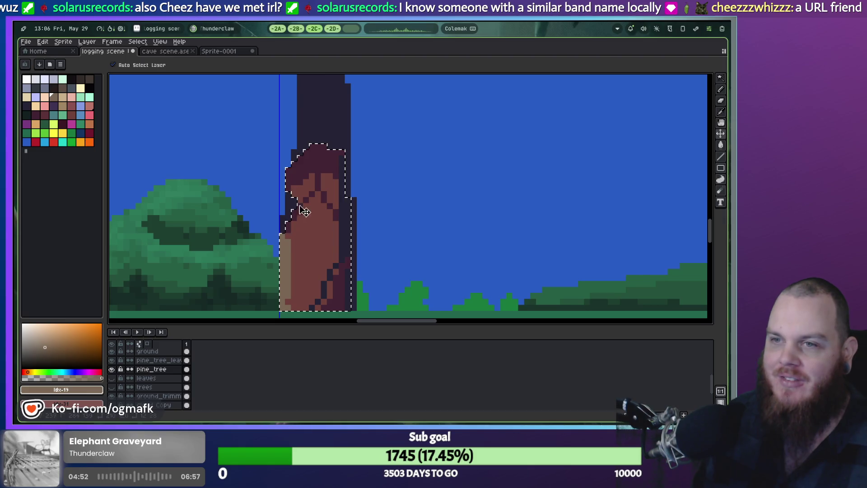
key("minus")
key("minus")
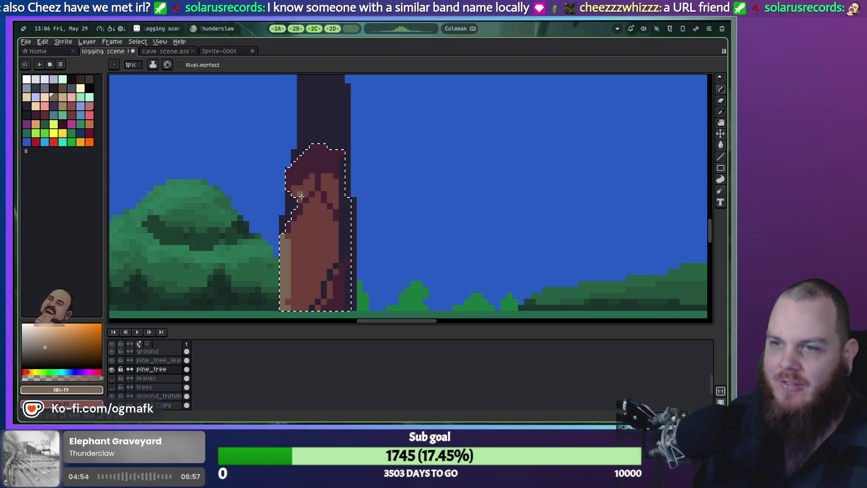
left_click(312, 187)
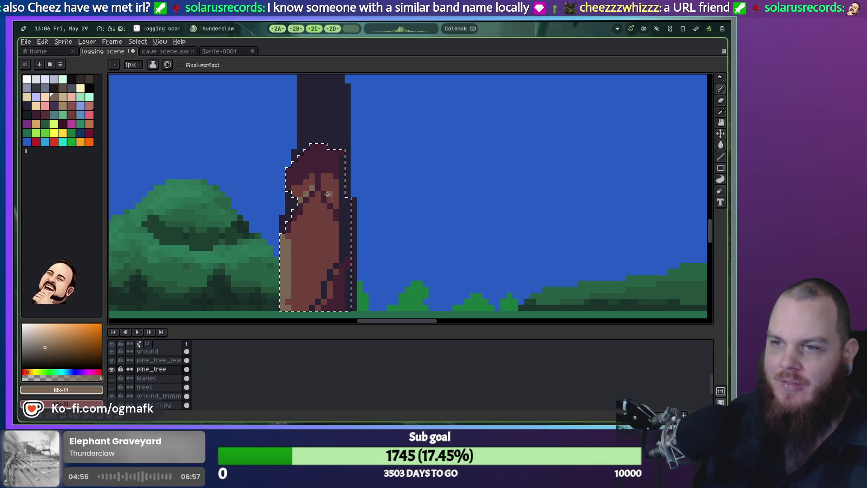
left_click(324, 200)
left_click(330, 211)
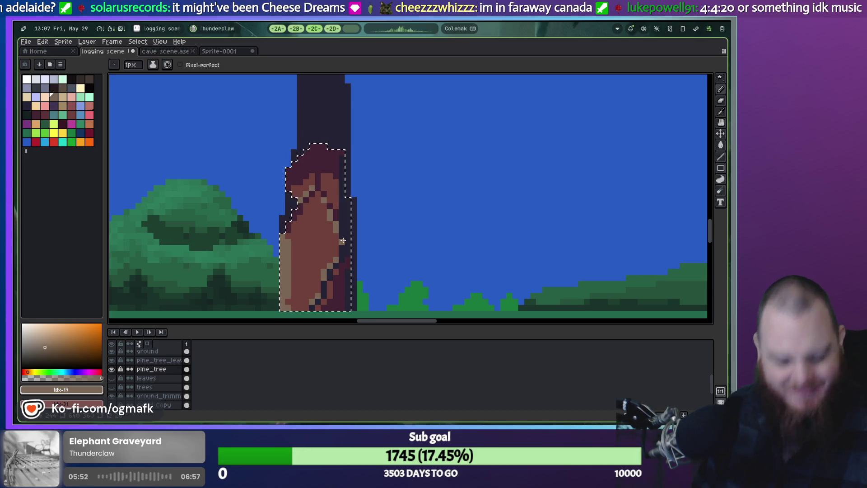
Step: Restore the trunk selection and undo the stray pencil stroke and pixel
scroll(302, 230, "down", 1)
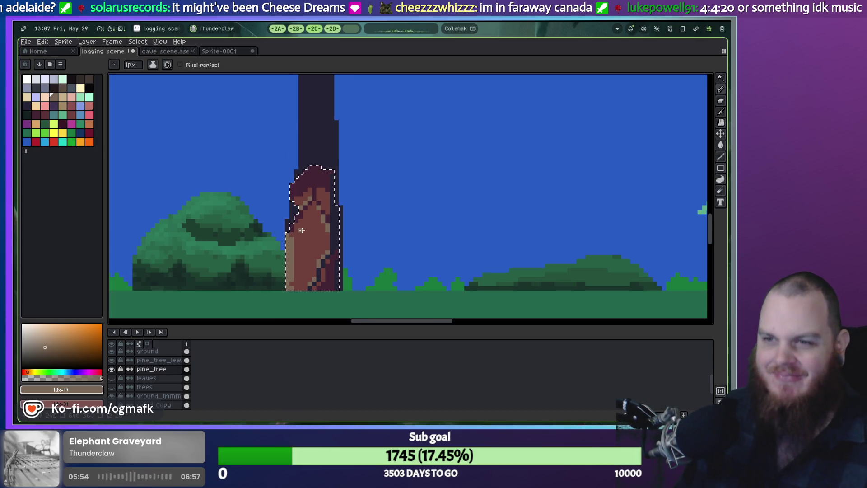
scroll(340, 203, "down", 1)
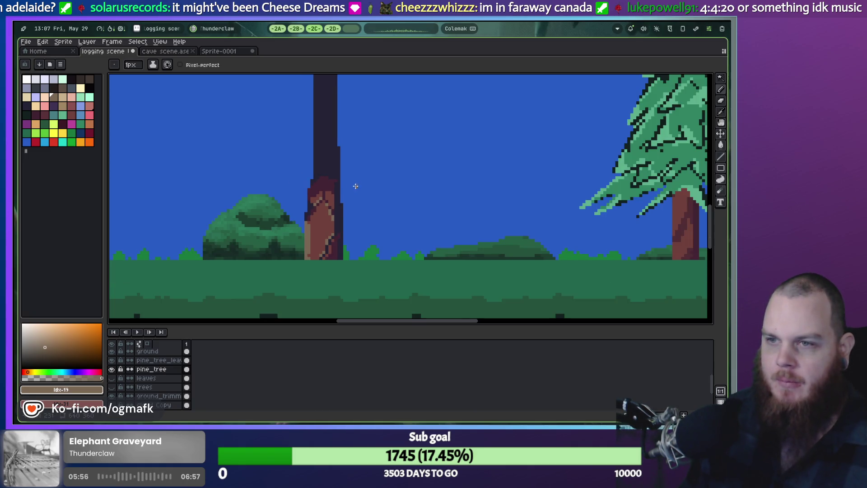
scroll(366, 178, "down", 1)
scroll(387, 188, "up", 3)
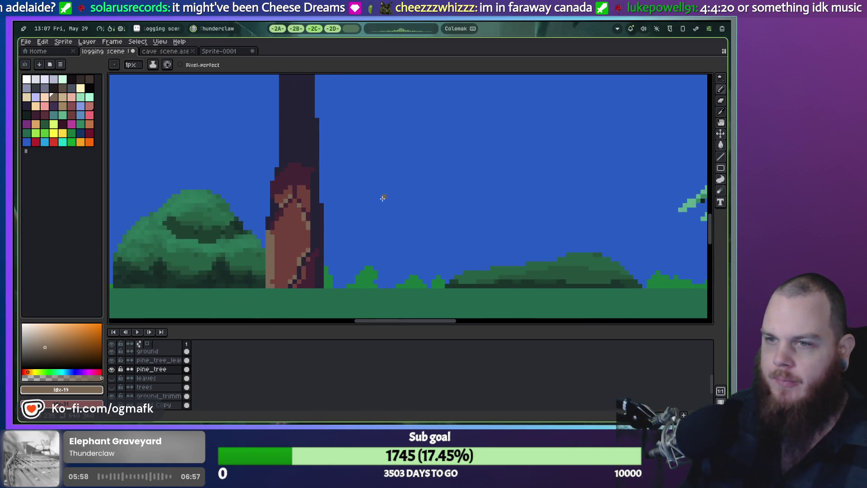
key("v")
key("ctrl+z")
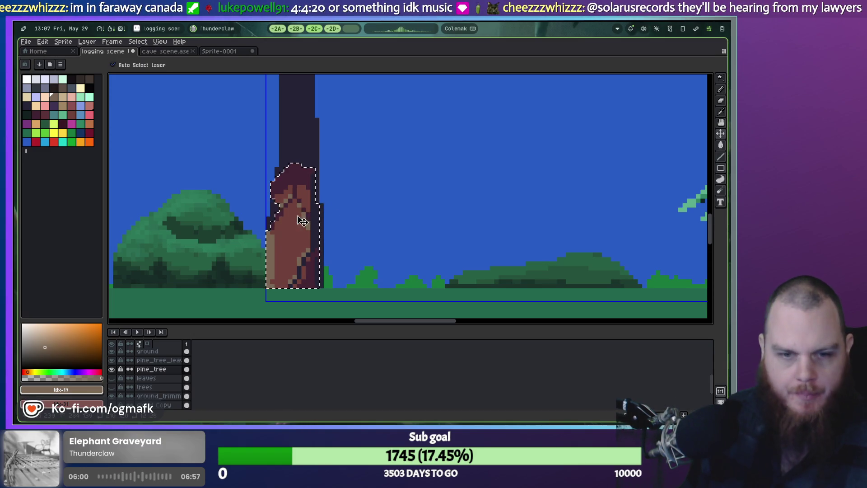
key("ctrl+z")
key("b")
scroll(307, 211, "up", 2)
scroll(288, 223, "down", 1)
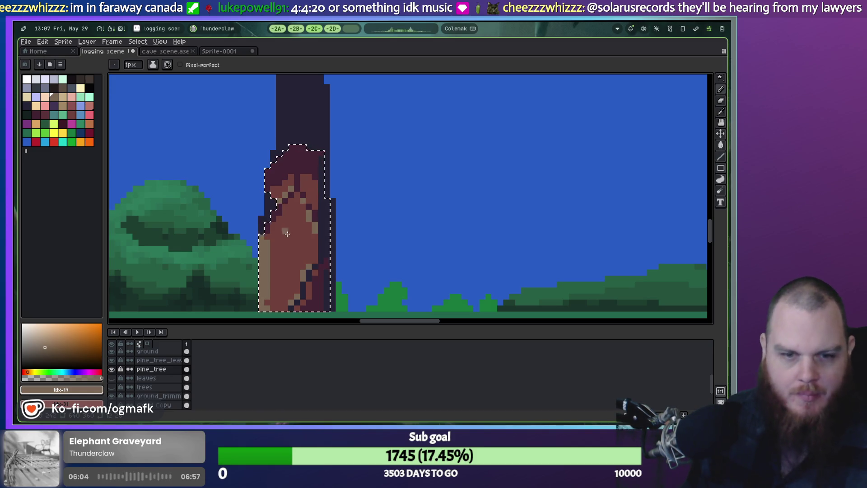
key("ctrl+z")
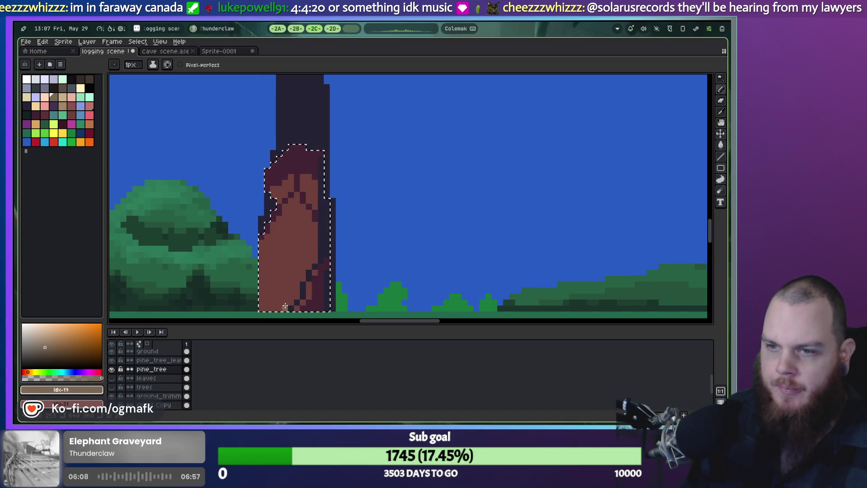
Step: Add highlight pixels along the trunk's lower and upper diagonal edges
left_click(297, 296)
left_click(315, 272)
left_click(310, 266)
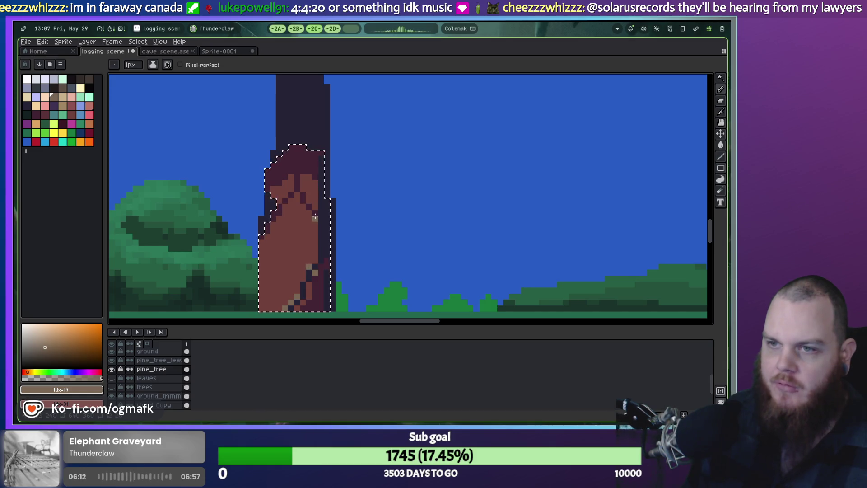
left_click(279, 200)
left_click(285, 195)
left_click(290, 189)
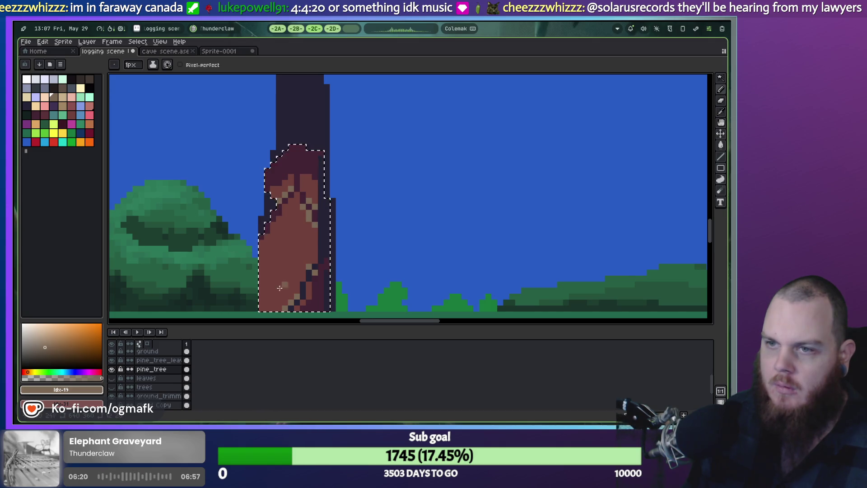
Step: Sample the trunk's dark purple and light beige, test a beige pixel, then undo it
key("i")
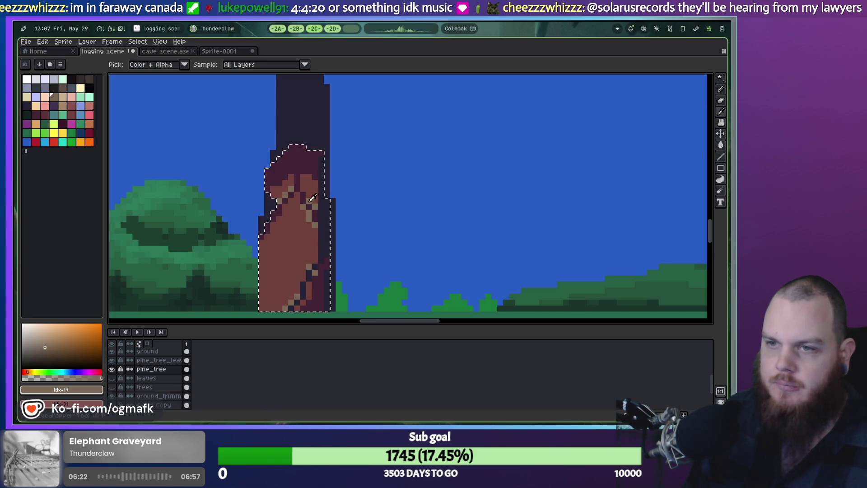
left_click(313, 198)
key("b")
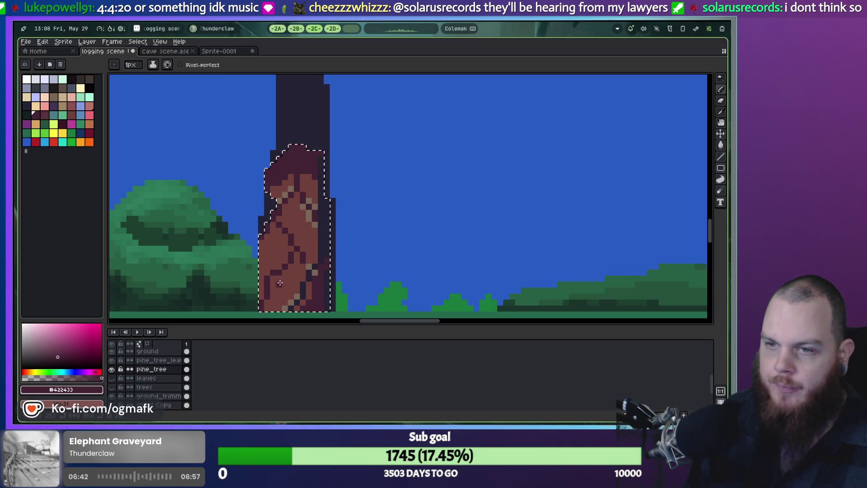
left_click(261, 284, "alt")
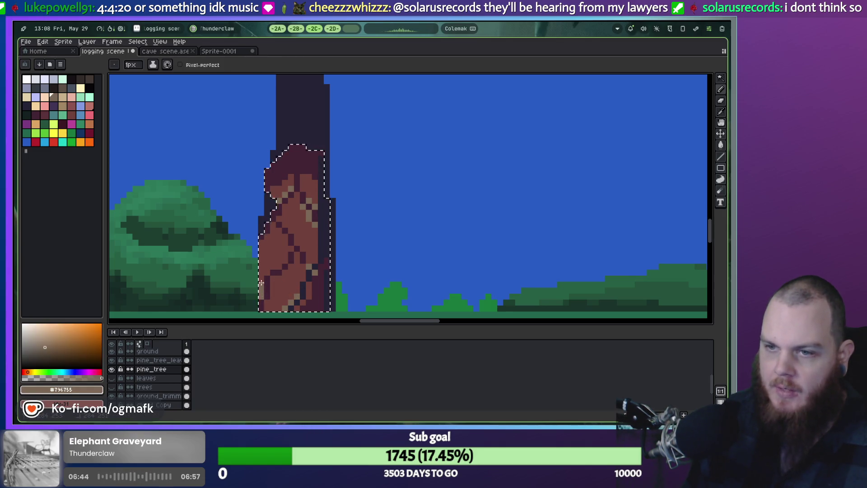
left_click(286, 256)
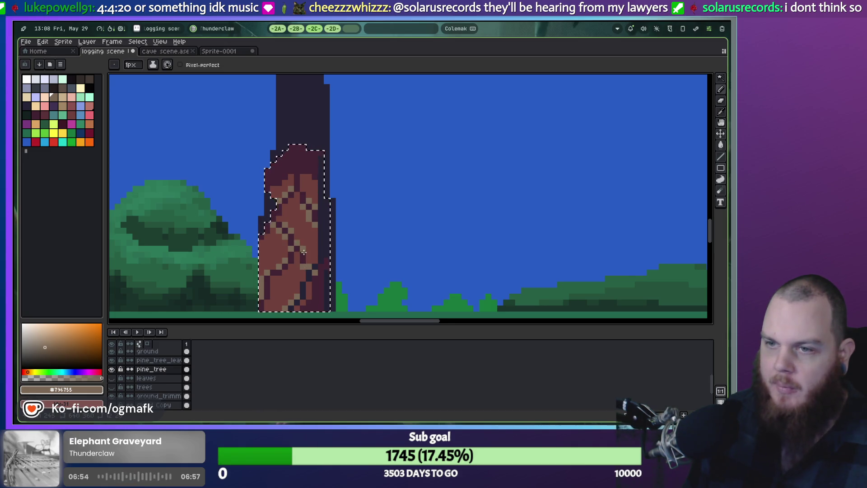
key("ctrl+z")
Step: Clear the trunk selection and zoom out around the tall trunk to view the whole scene
scroll(338, 249, "down", 1)
key("ctrl+d")
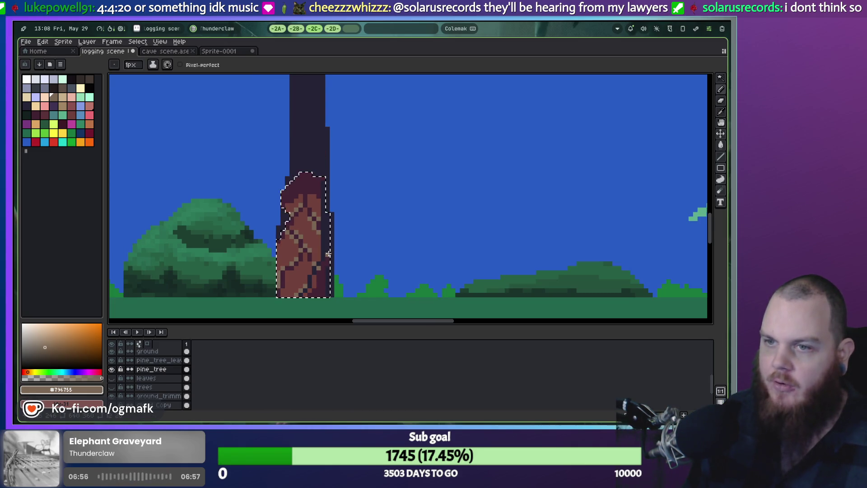
scroll(367, 232, "down", 2)
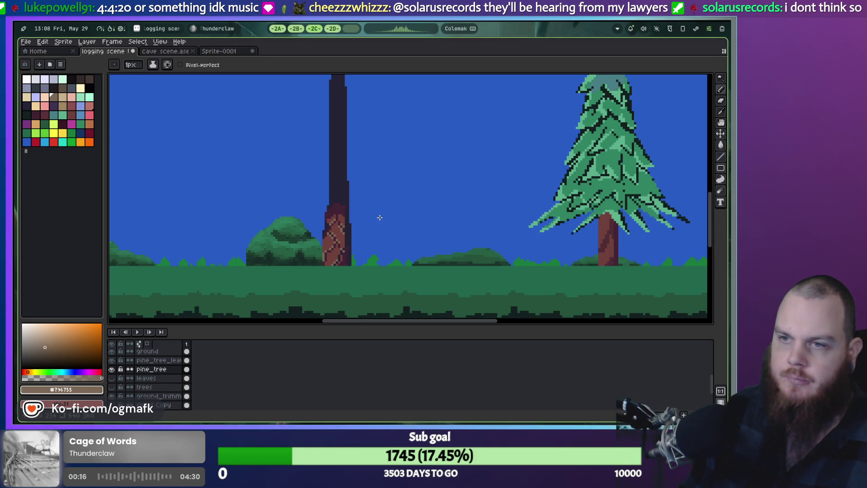
scroll(419, 199, "down", 1)
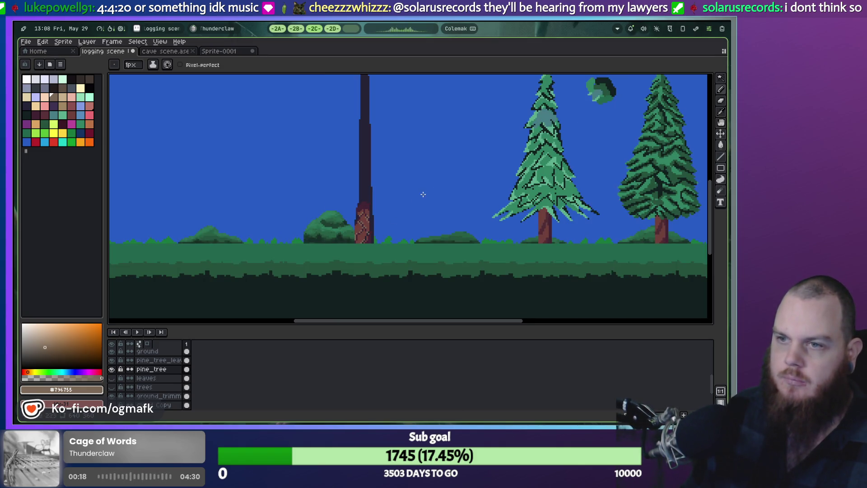
scroll(395, 194, "up", 3)
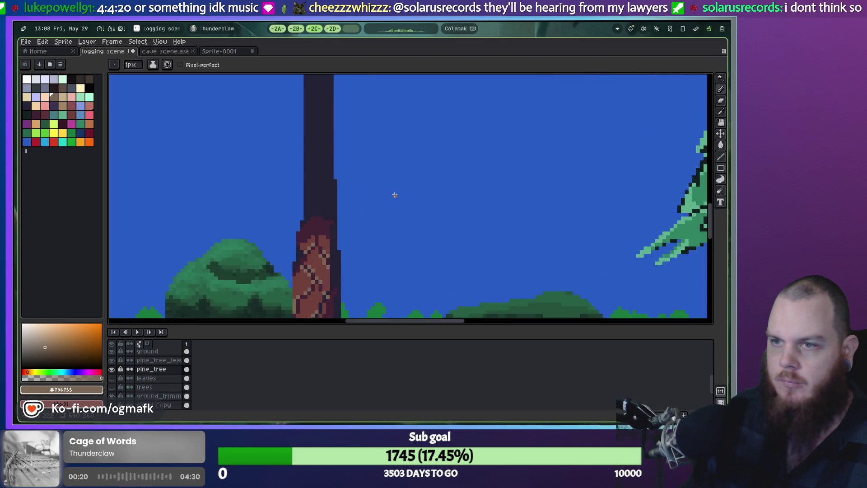
left_click_drag(372, 206, 401, 156)
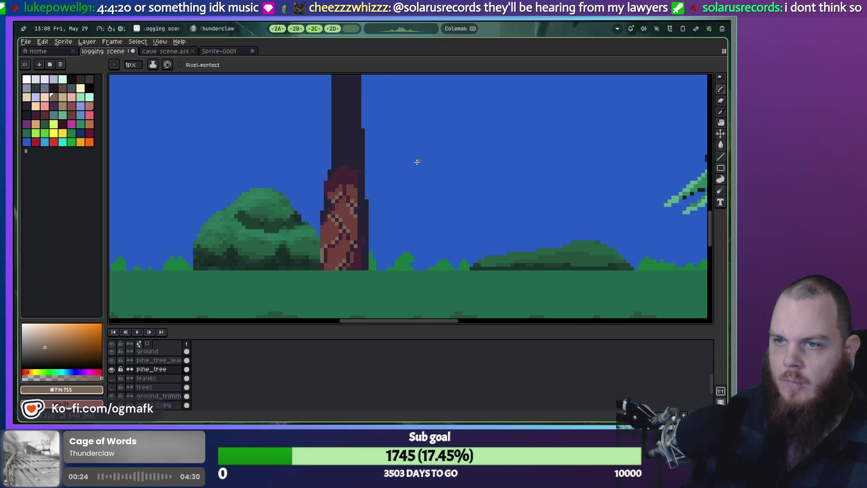
scroll(417, 161, "down", 2)
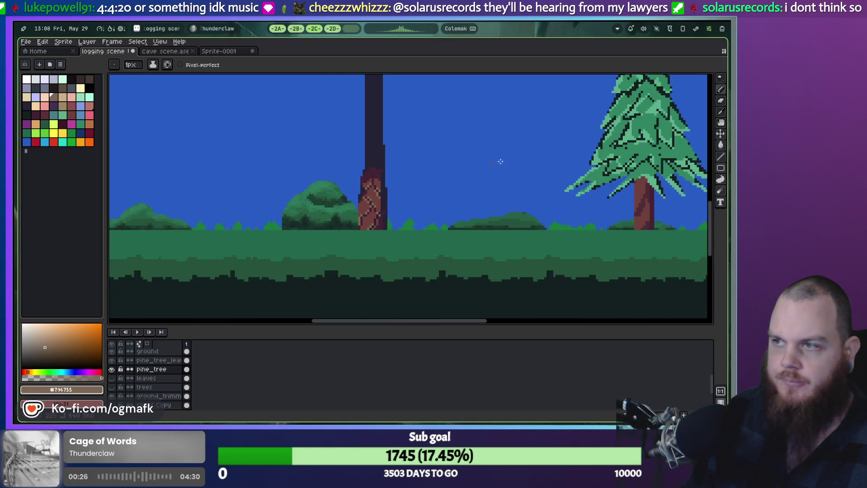
scroll(492, 163, "down", 3)
Step: Marquee-select the pine canopy on the pine_tree_leaves layer
left_click(170, 361)
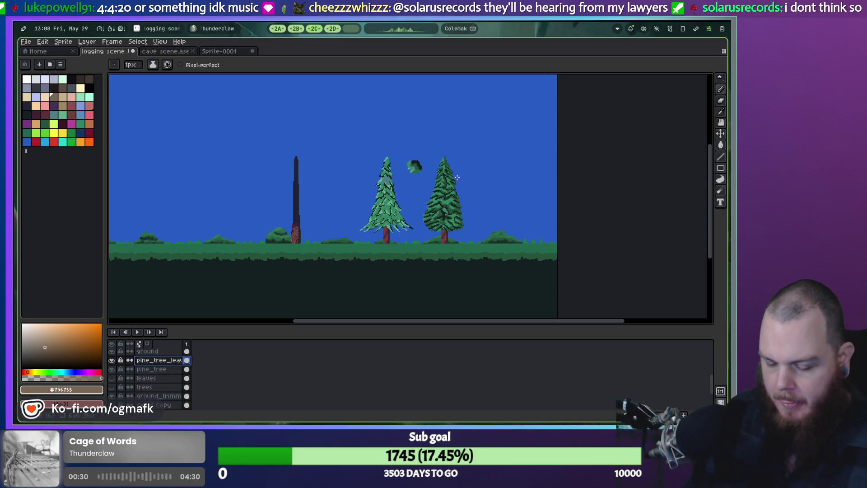
key("m")
mouse_move(468, 156)
left_mouse_down()
mouse_move(434, 242)
mouse_move(452, 225)
mouse_move(279, 222)
mouse_move(304, 226)
mouse_move(311, 208)
left_mouse_up()
Step: Nudge the canopy right, up, then one pixel left onto the trunk and deselect
scroll(306, 226, "up", 5)
scroll(310, 222, "down", 1)
scroll(325, 219, "down", 1)
key("Right")
key("Up")
key("Up")
scroll(311, 209, "down", 2)
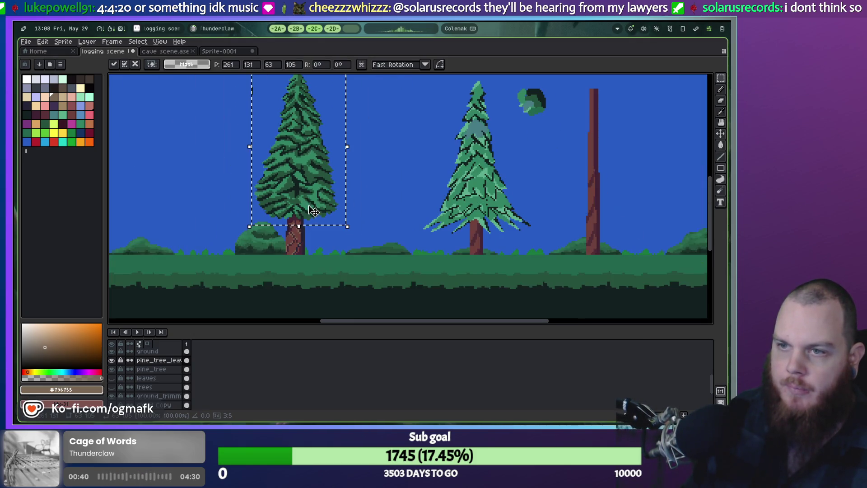
key("Left")
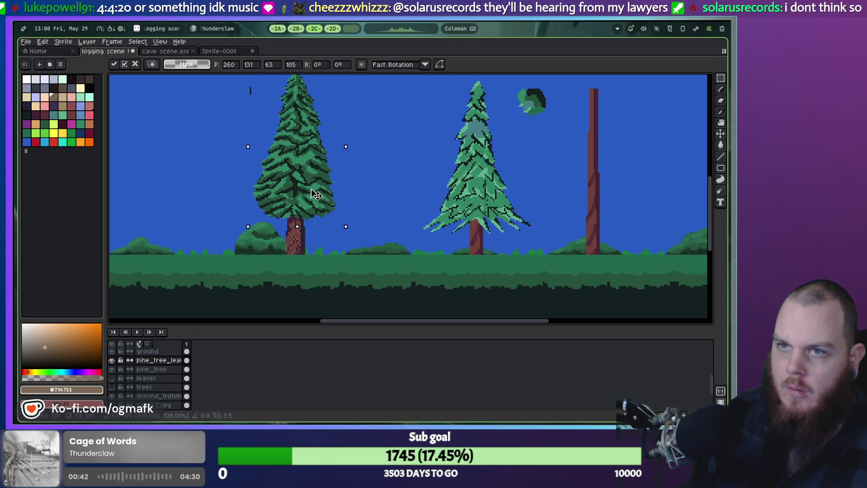
scroll(319, 200, "up", 2)
scroll(318, 200, "up", 1)
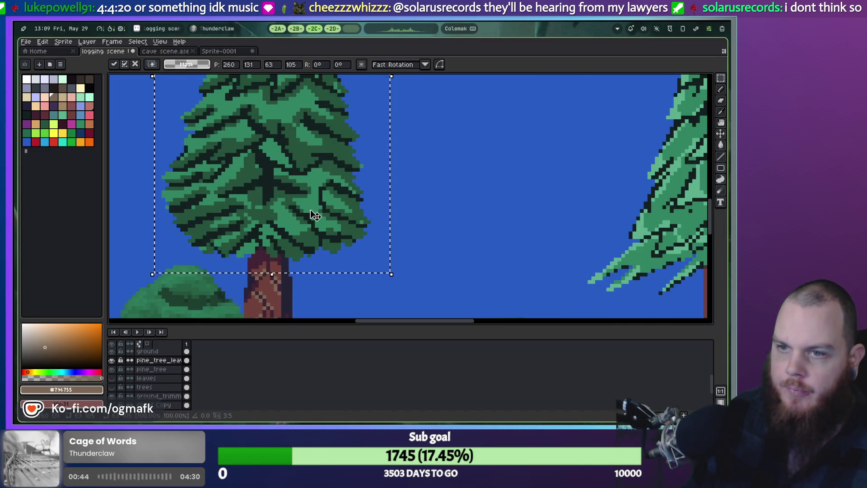
scroll(312, 217, "down", 1)
key("ctrl+d")
scroll(382, 211, "down", 1)
scroll(405, 188, "up", 1)
scroll(339, 239, "up", 1)
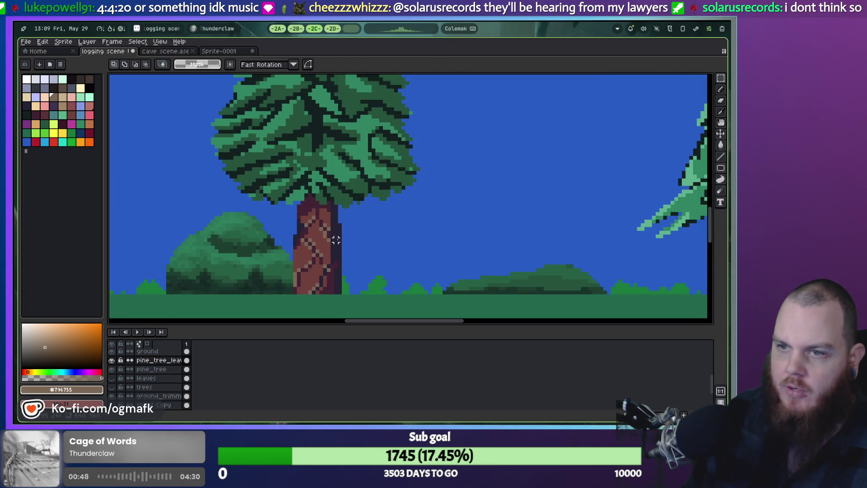
scroll(334, 242, "down", 1)
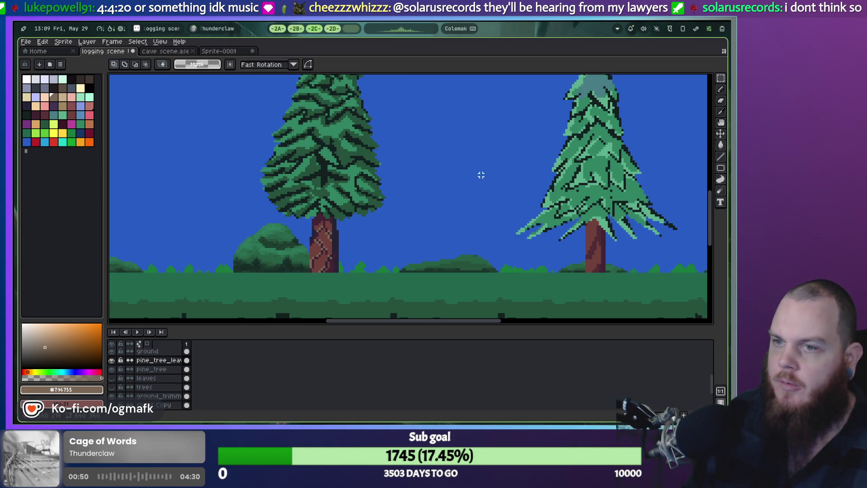
Step: In a new browser tab, search Google for 'pixel art tree trunk'
left_click(297, 29)
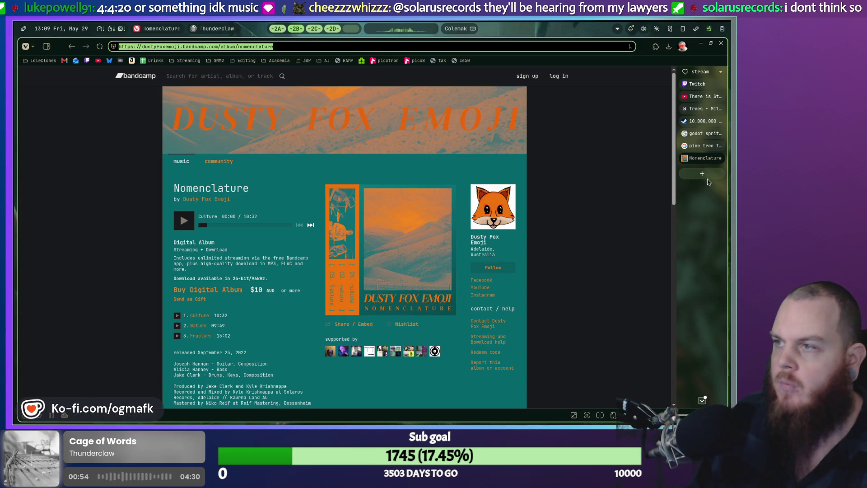
left_click(703, 174)
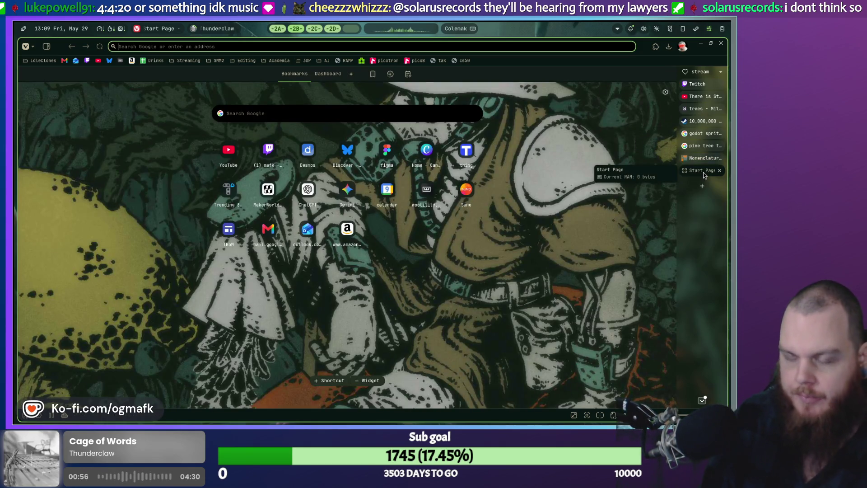
type("pixel art")
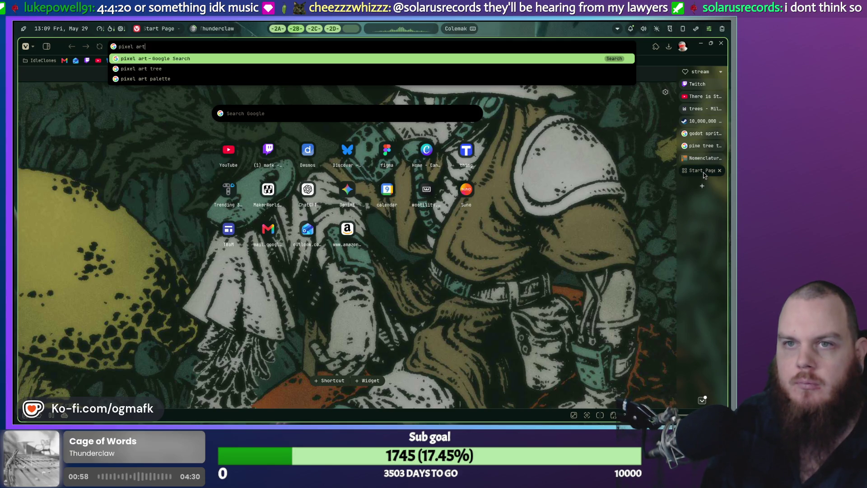
type(" tree trunk")
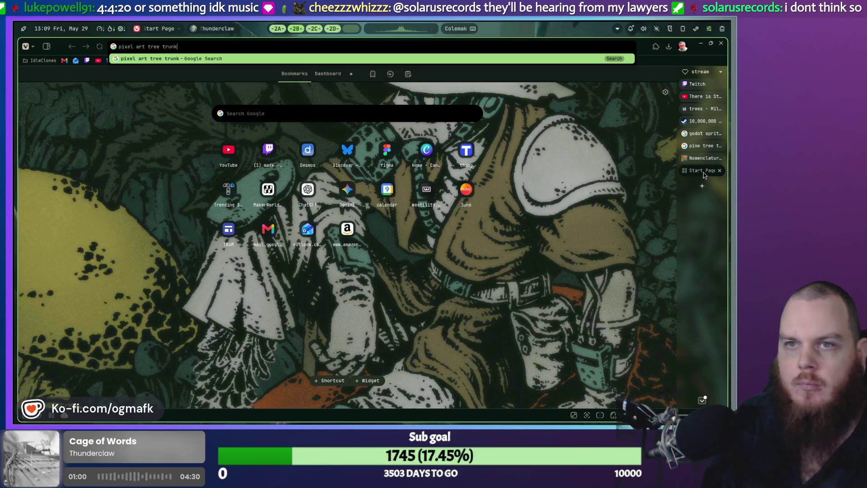
key("Return")
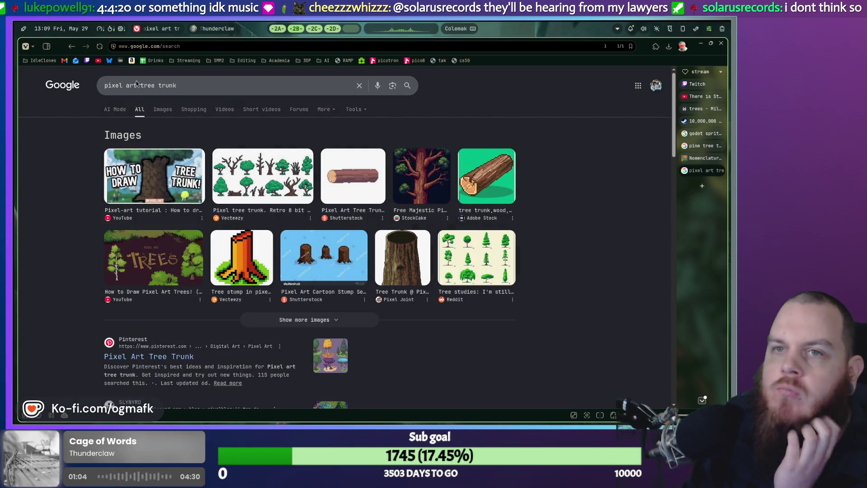
Step: Show the image results and enlarge the Vecteezy cartoon wood stump reference
left_click(162, 109)
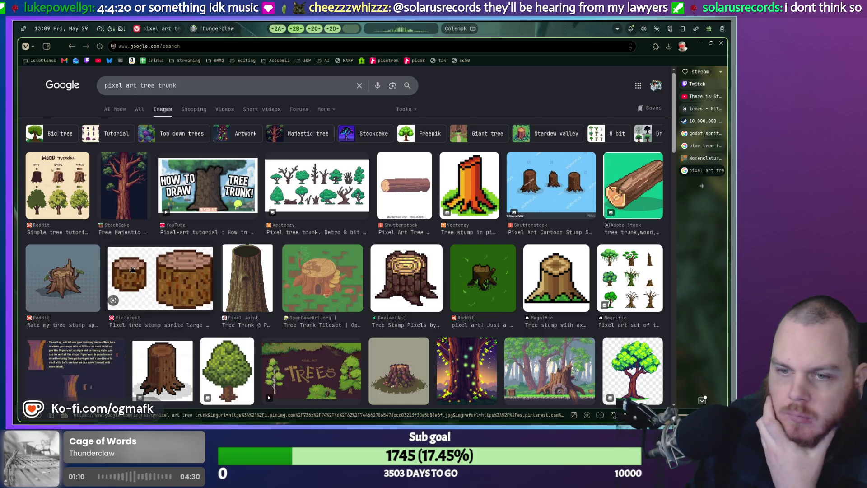
left_click(151, 365)
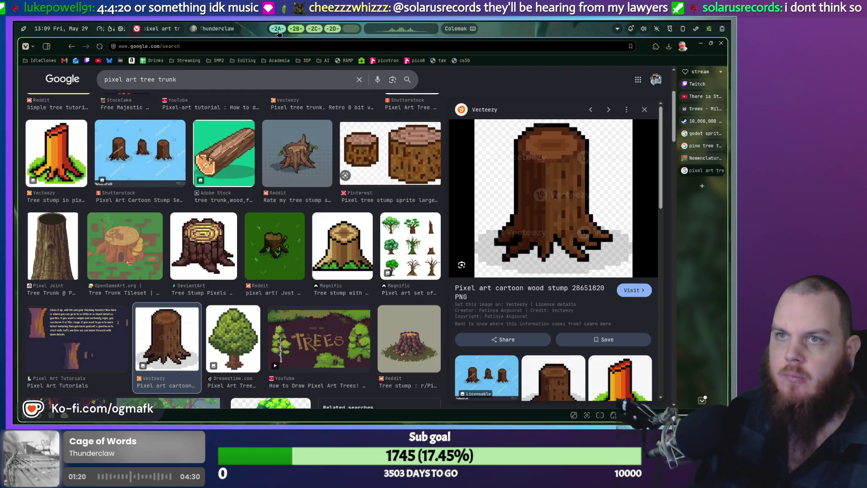
scroll(279, 29, "down", 2)
scroll(328, 226, "up", 3)
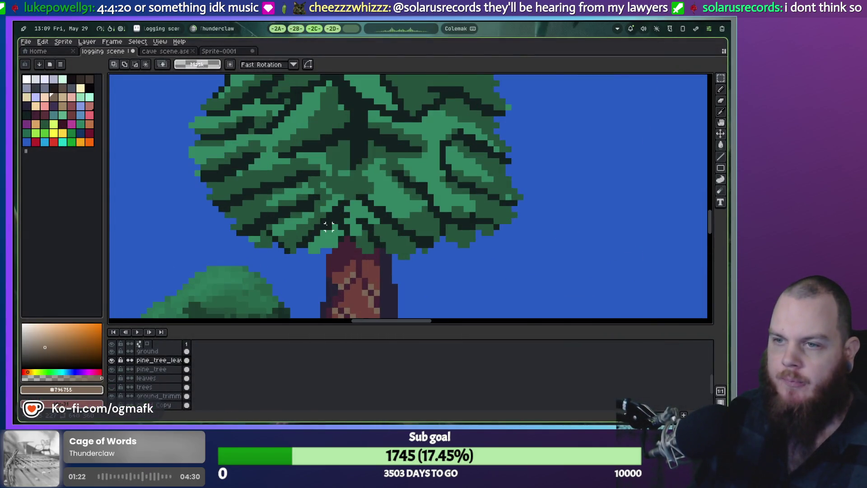
Step: Eyedrop the trunk's dark red into a 2px pencil on the pine_tree layer
scroll(328, 226, "down", 3)
scroll(352, 231, "up", 2)
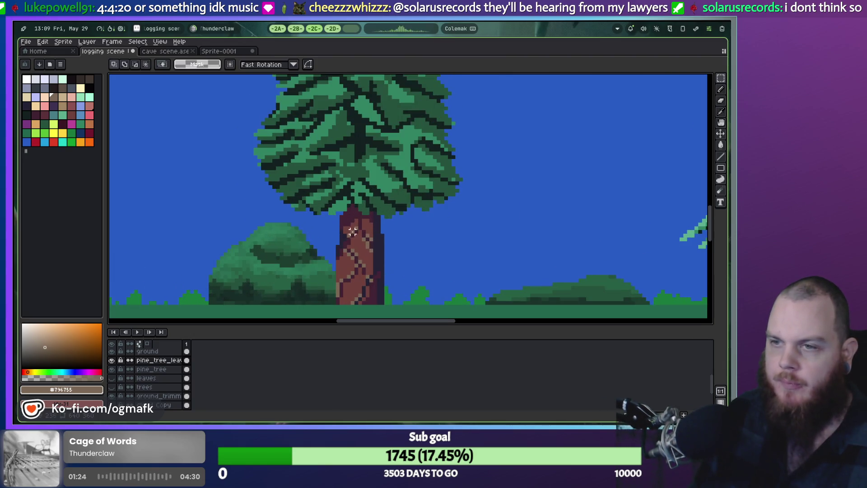
key("b")
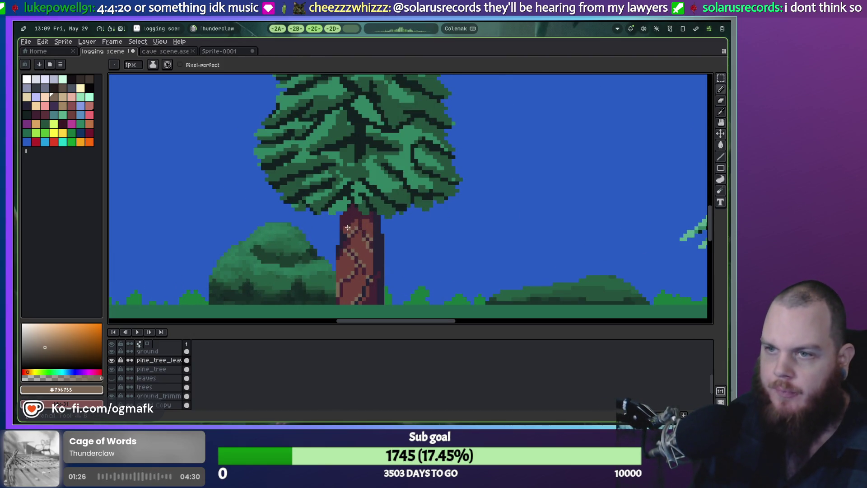
scroll(364, 247, "up", 2)
scroll(363, 249, "down", 1)
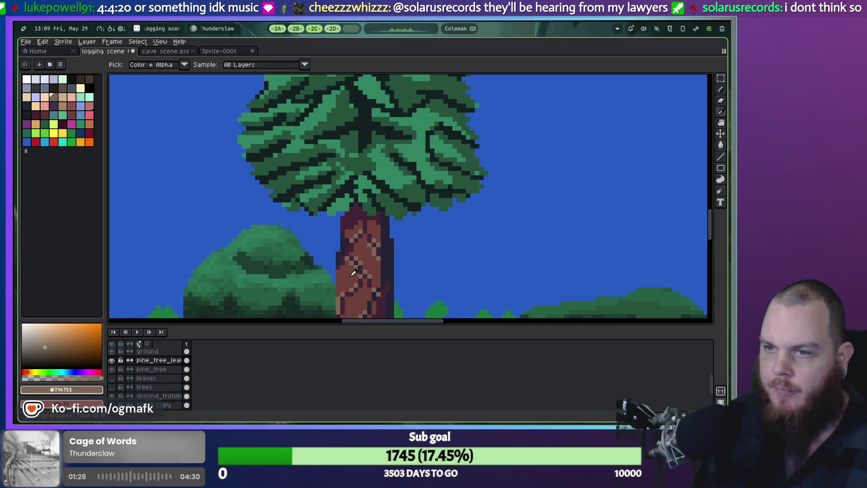
left_click(351, 275, "alt")
scroll(355, 298, "up", 2)
scroll(355, 298, "down", 3)
key("plus")
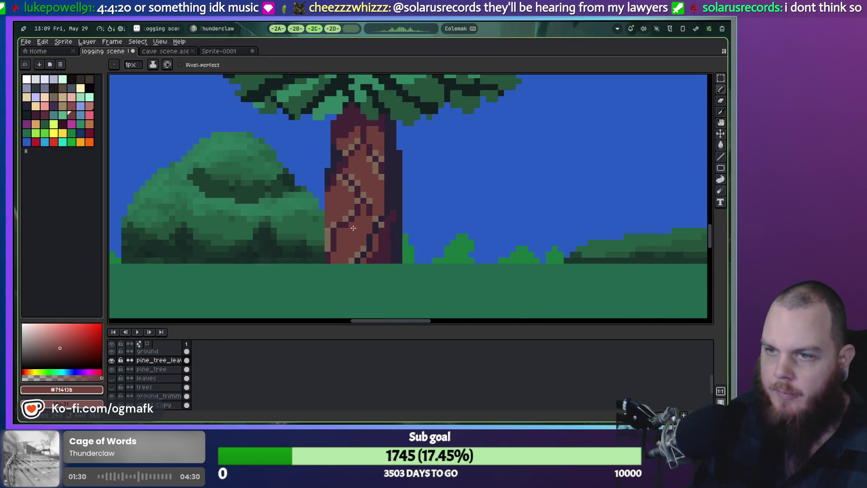
left_click(164, 373)
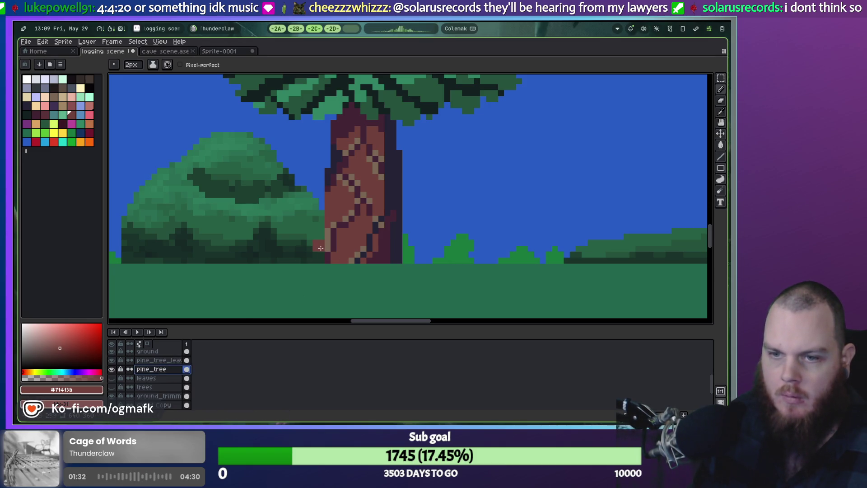
Step: Paint over the trunk's checkered bark pattern with flat dark red
left_click_drag(335, 258, 337, 214)
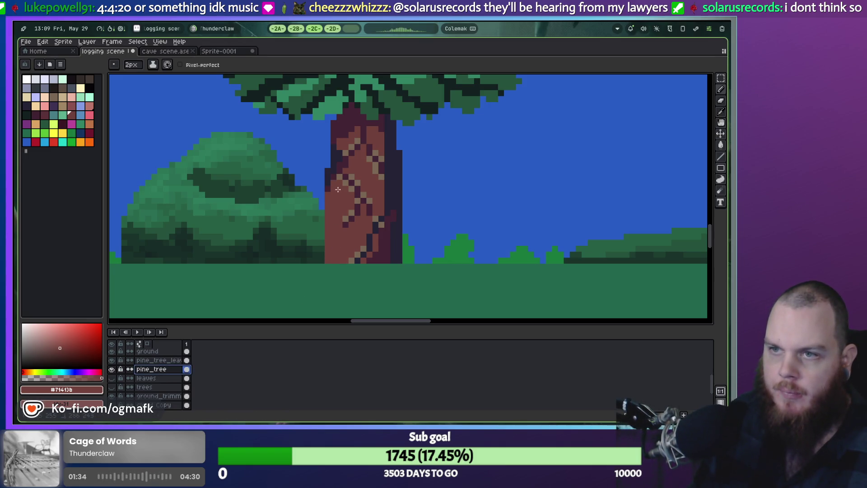
mouse_move(336, 180)
left_mouse_down()
mouse_move(328, 190)
mouse_move(339, 124)
mouse_move(346, 125)
left_mouse_up()
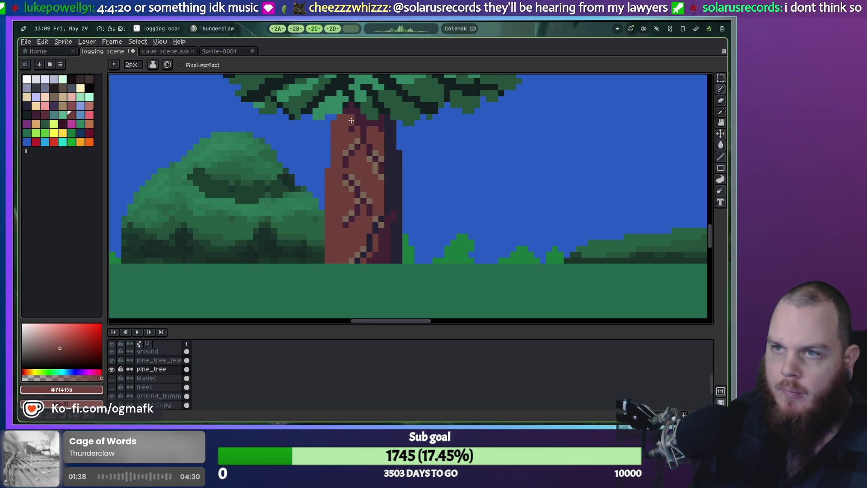
key("ctrl+z")
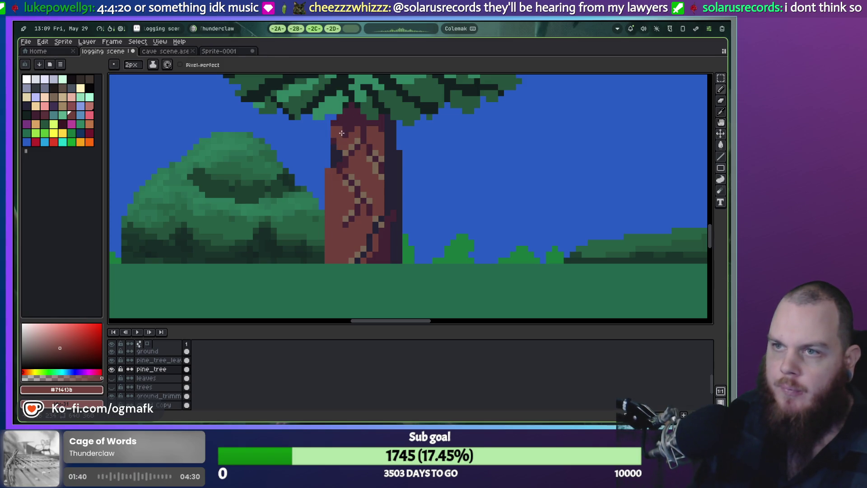
mouse_move(360, 137)
left_mouse_down()
mouse_move(367, 146)
mouse_move(378, 139)
mouse_move(341, 159)
mouse_move(343, 241)
mouse_move(378, 257)
left_mouse_up()
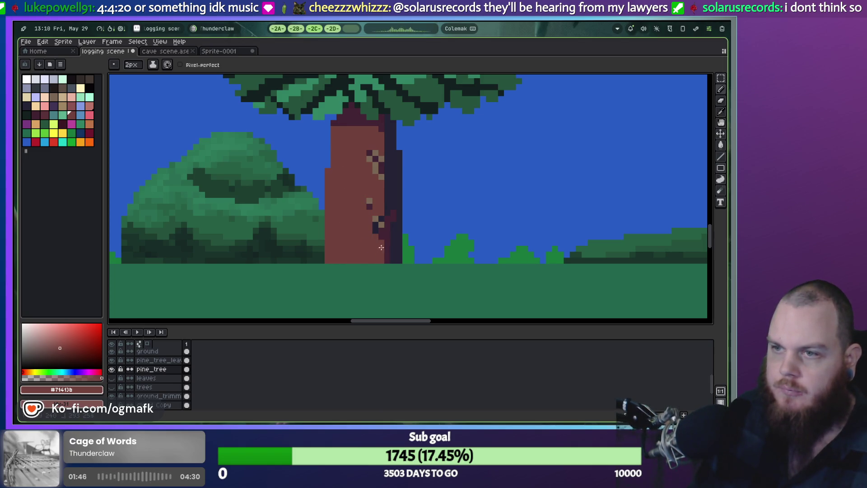
left_click_drag(387, 217, 387, 233)
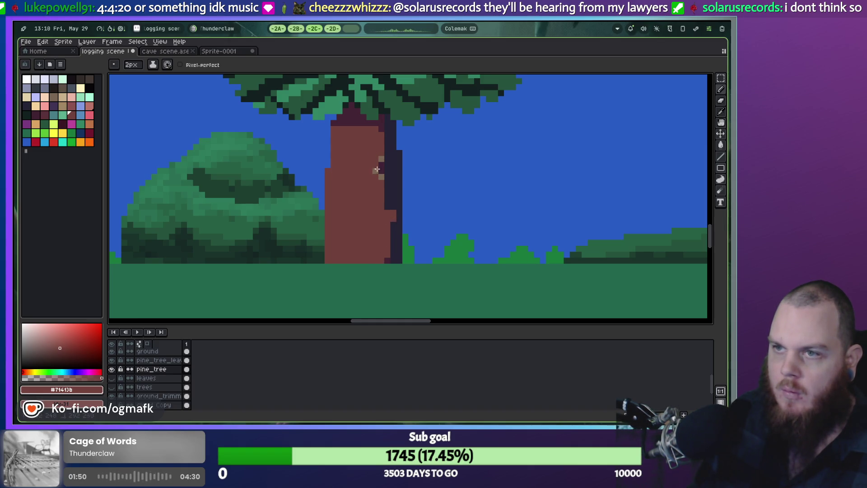
left_click(386, 256)
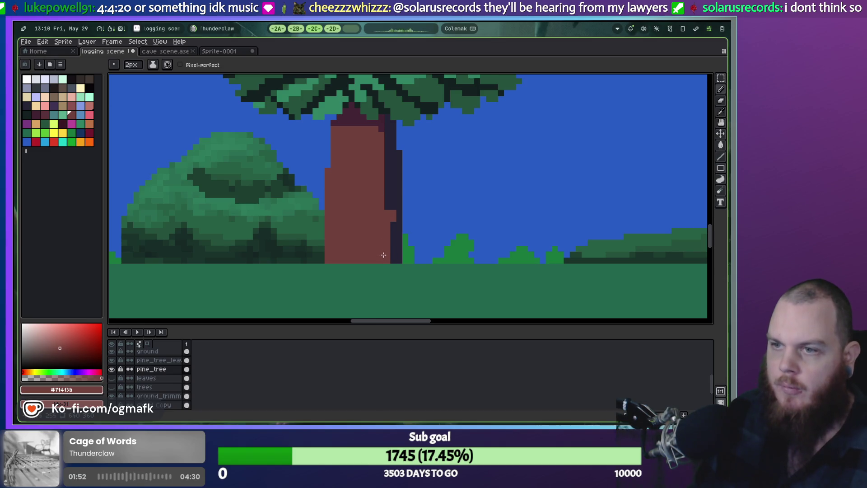
Step: Shade a dark #242234 strip down the trunk's right edge
left_click(398, 242, "alt")
left_click(387, 260)
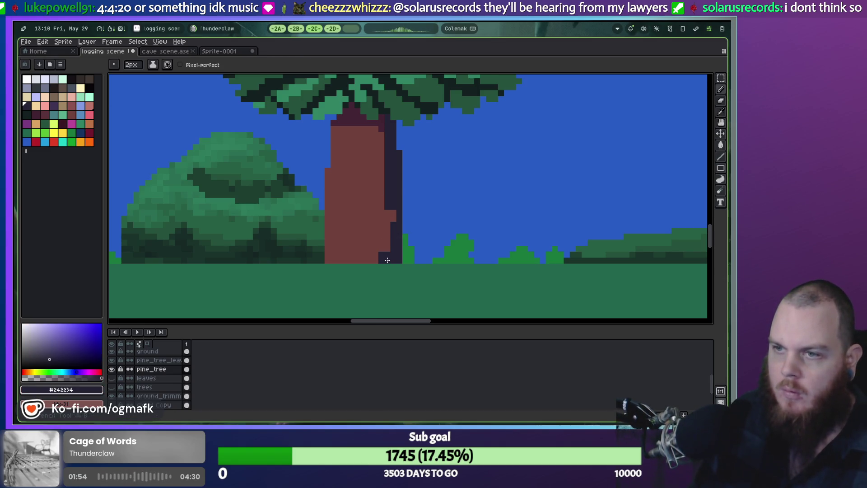
left_click_drag(388, 260, 393, 232)
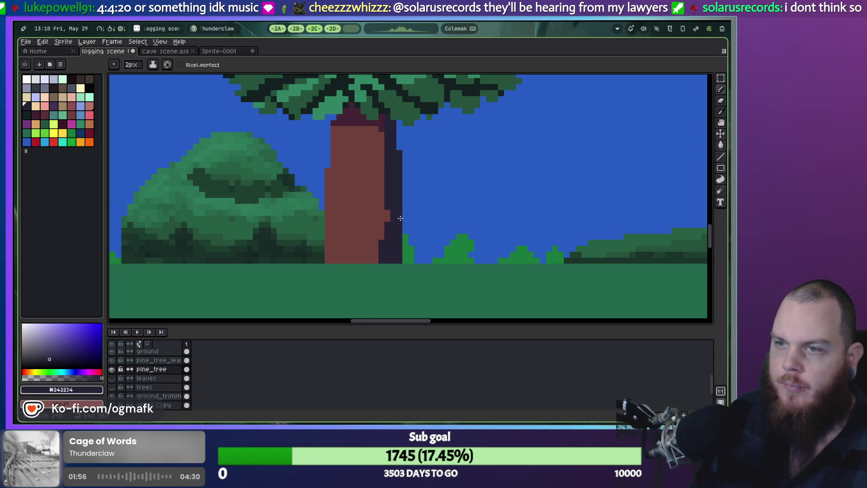
key("ctrl+z")
Step: Paint a darker maroon band down the trunk's right side with a 4px pencil, then deselect
key("w")
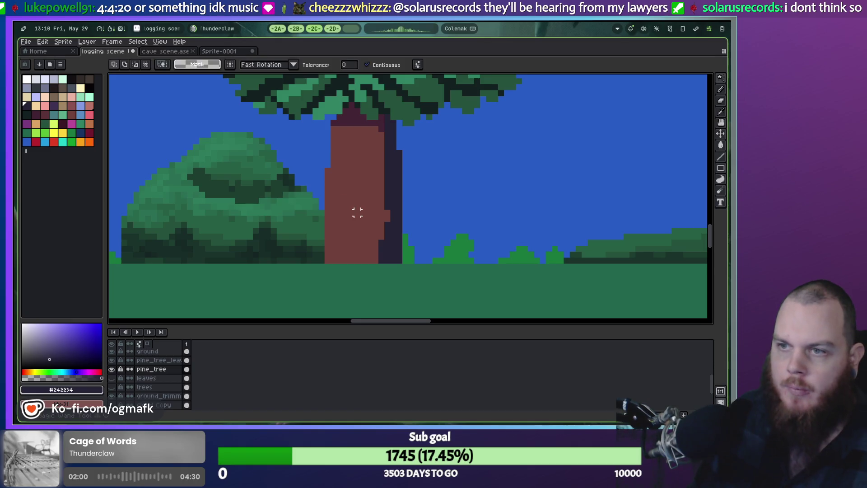
key("b")
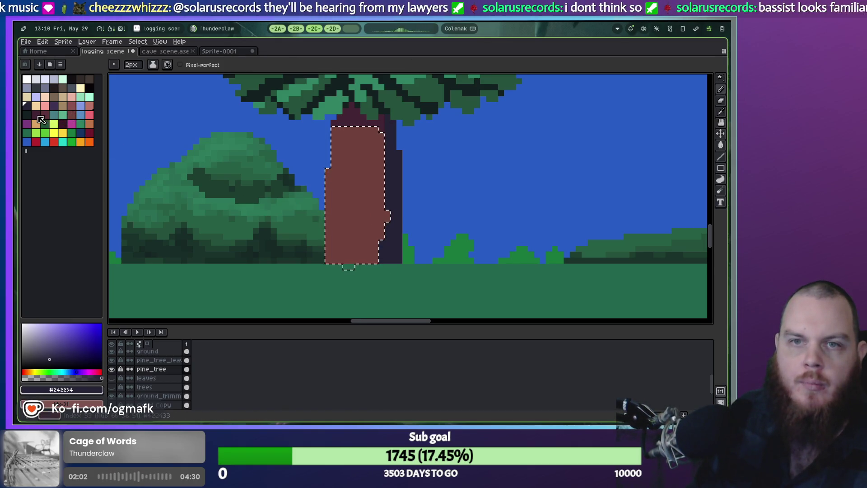
left_click(39, 117)
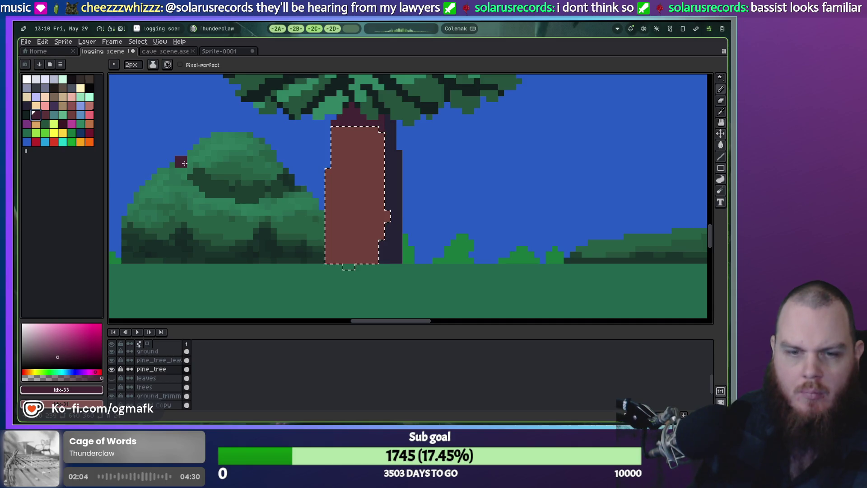
key("plus")
key("plus")
mouse_move(377, 238)
left_mouse_down()
mouse_move(377, 254)
mouse_move(386, 193)
left_mouse_up()
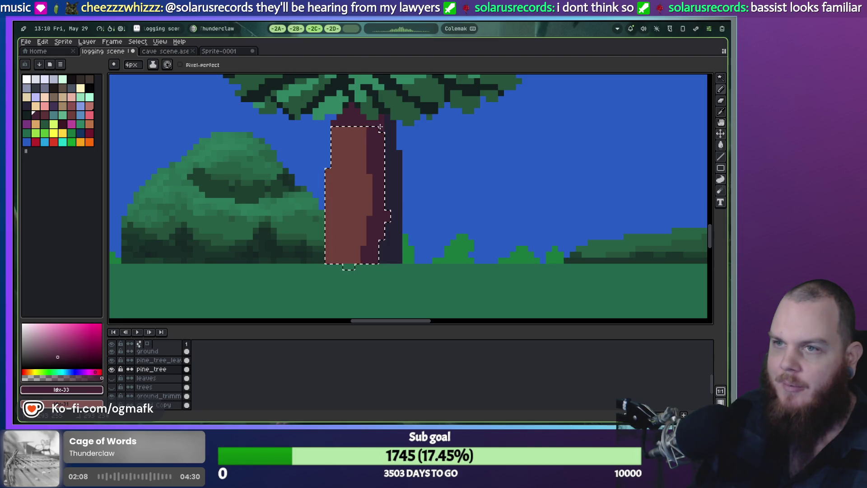
key("ctrl+z")
key("ctrl+z")
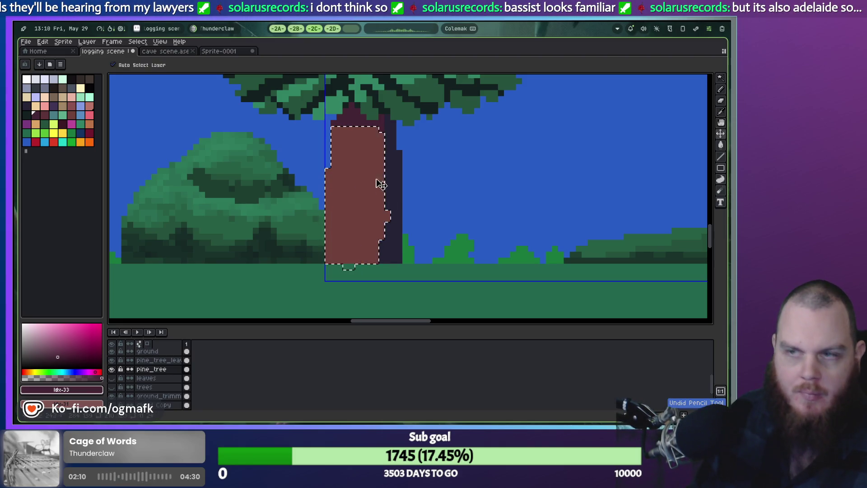
left_click_drag(377, 130, 380, 211)
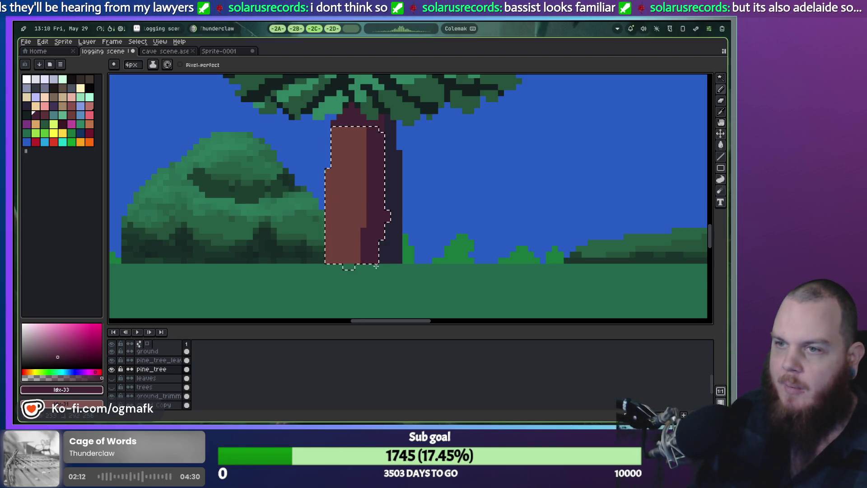
left_click(371, 140)
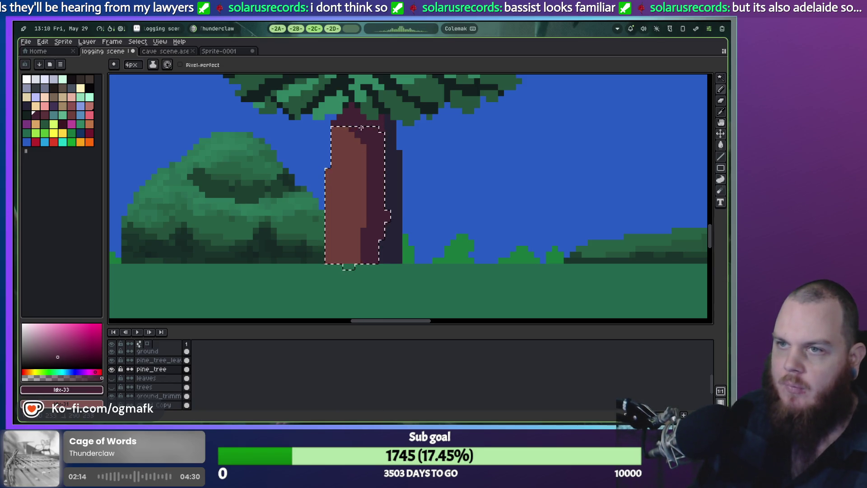
scroll(420, 167, "down", 2)
key("ctrl+d")
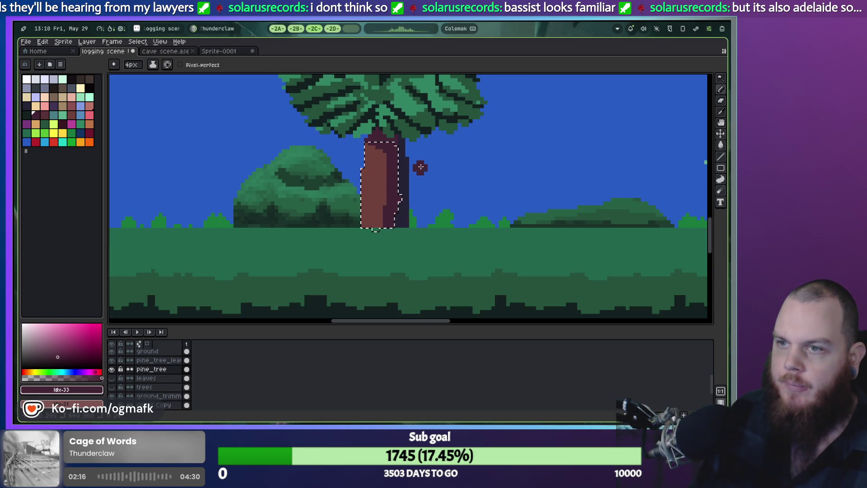
Step: Zoom out to compare the shaded trunk against the surrounding pines
scroll(435, 140, "down", 2)
scroll(441, 158, "up", 2)
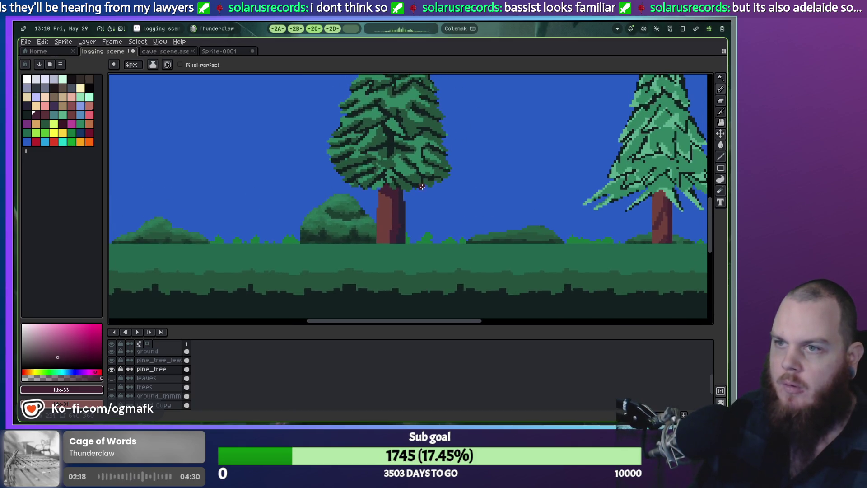
key("v")
key("ctrl+z")
key("ctrl+z")
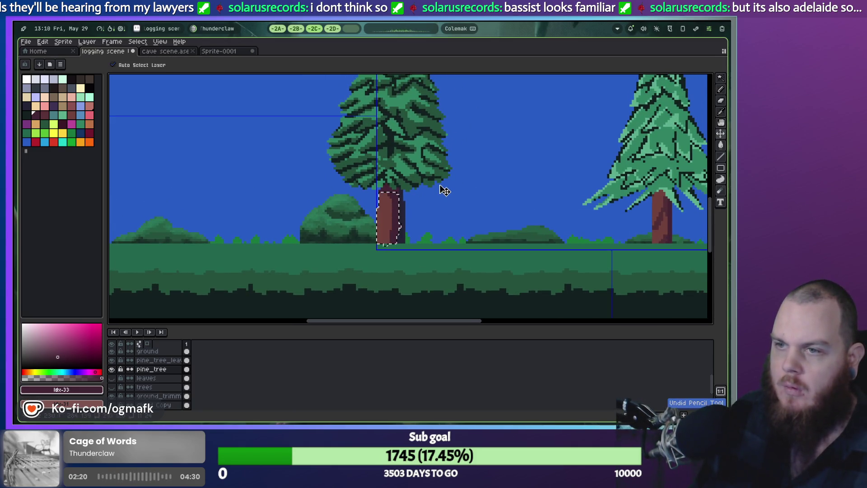
key("b")
scroll(399, 236, "up", 2)
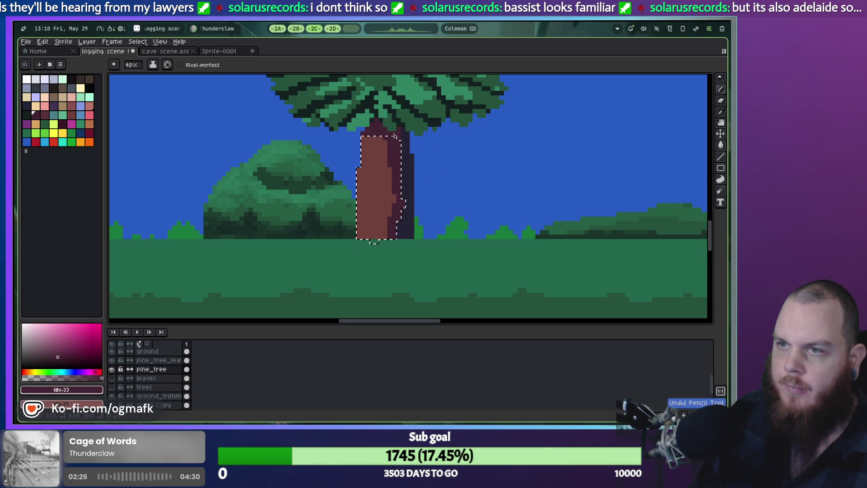
scroll(441, 134, "down", 1)
scroll(410, 271, "down", 4)
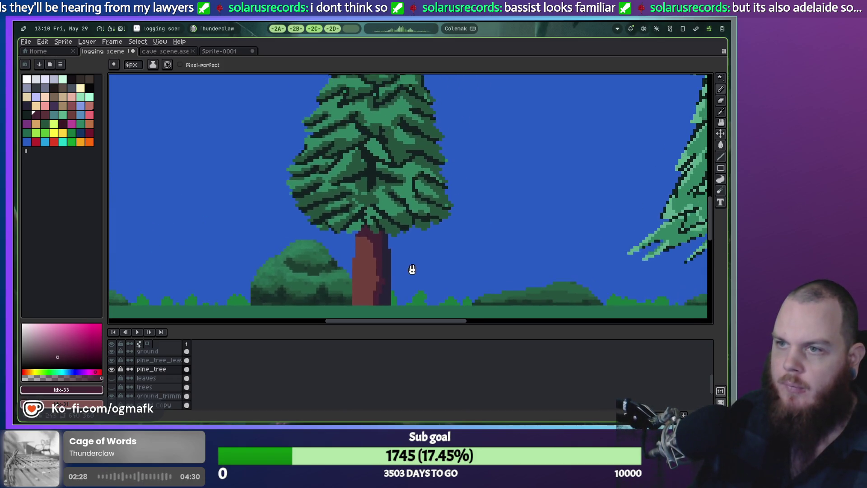
scroll(428, 249, "up", 4)
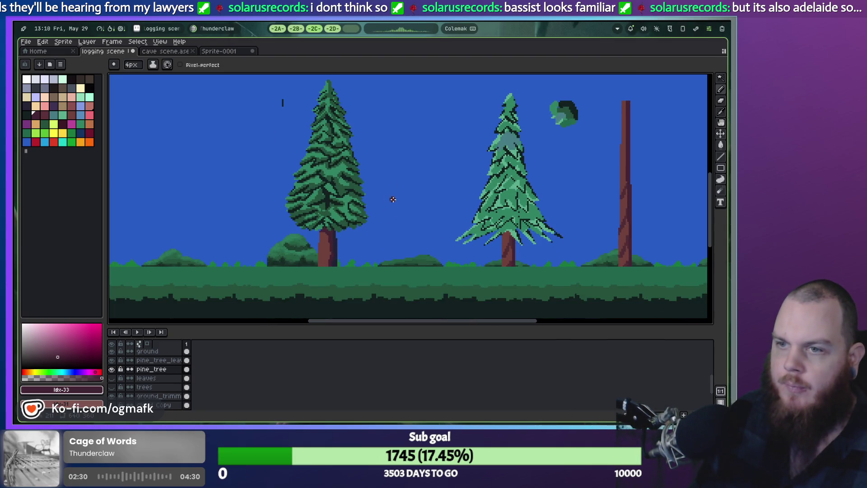
Step: Zoom back to the trunk and eyedrop its brown #71413b as the drawing colour
scroll(393, 199, "up", 3)
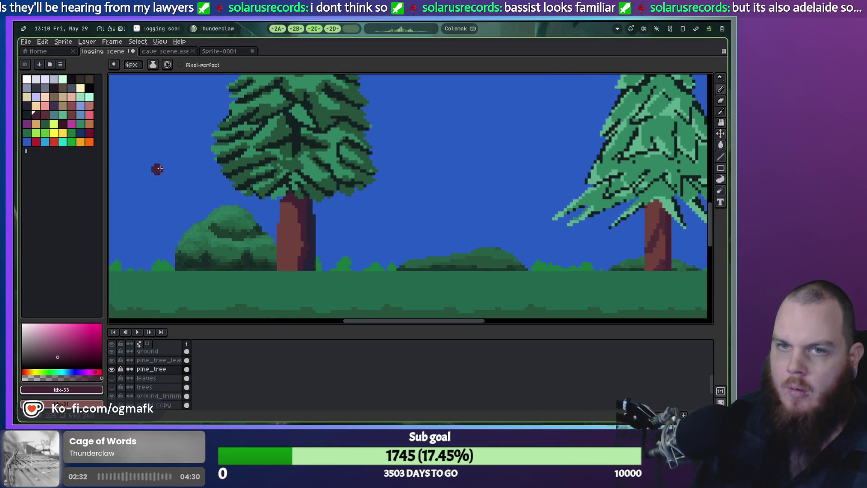
scroll(280, 228, "up", 2)
scroll(279, 228, "down", 1)
key("i")
left_click(296, 241)
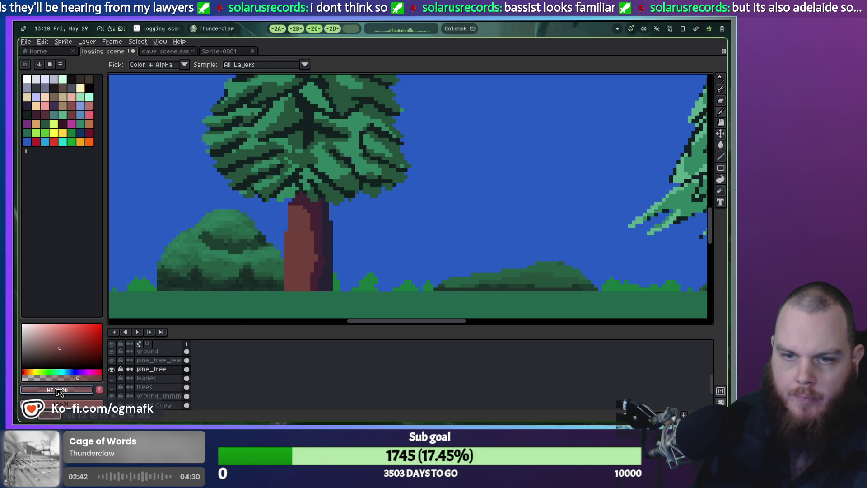
Step: Brighten the drawing colour to #78453e by raising HSV value from 44 to 47, then take the Line tool
left_click(57, 389)
left_click(43, 327)
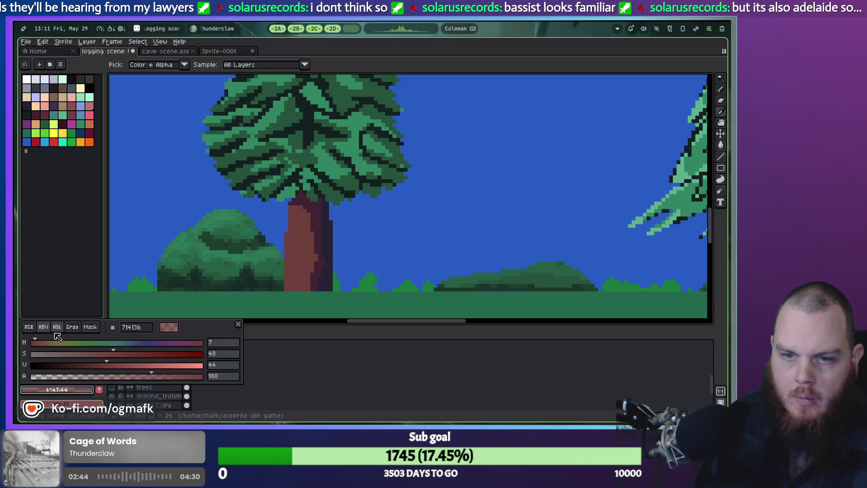
left_click(117, 369)
key("Escape")
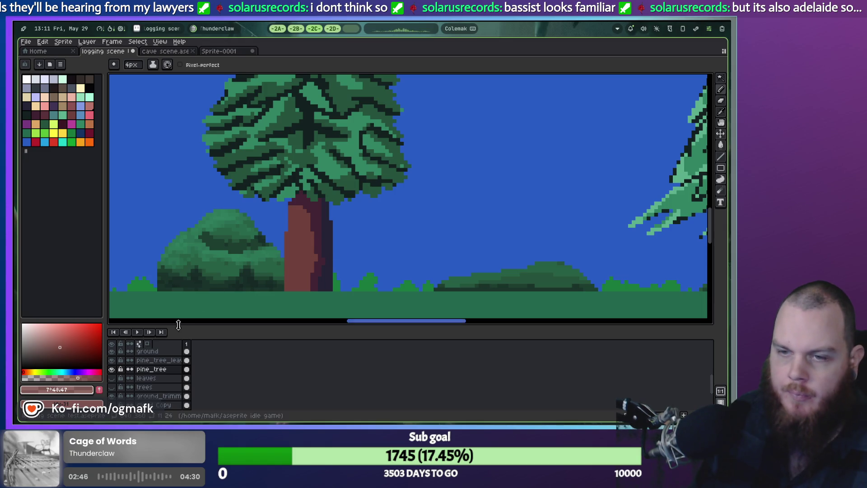
left_click(68, 390)
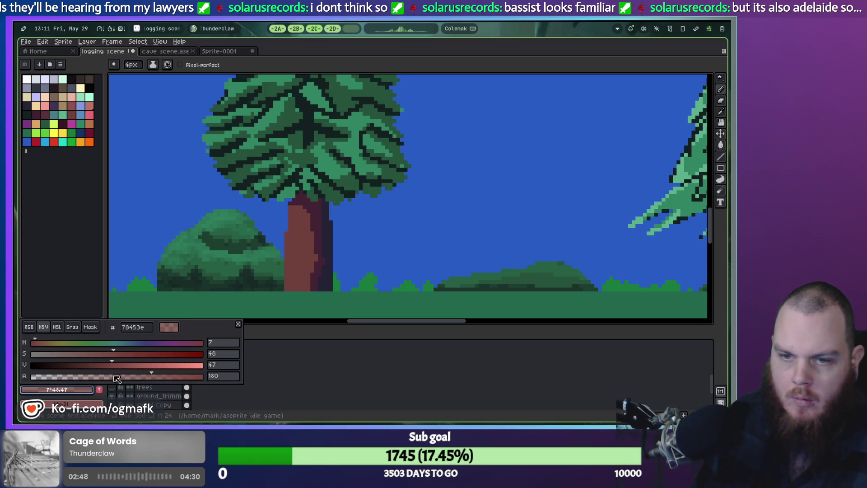
key("Escape")
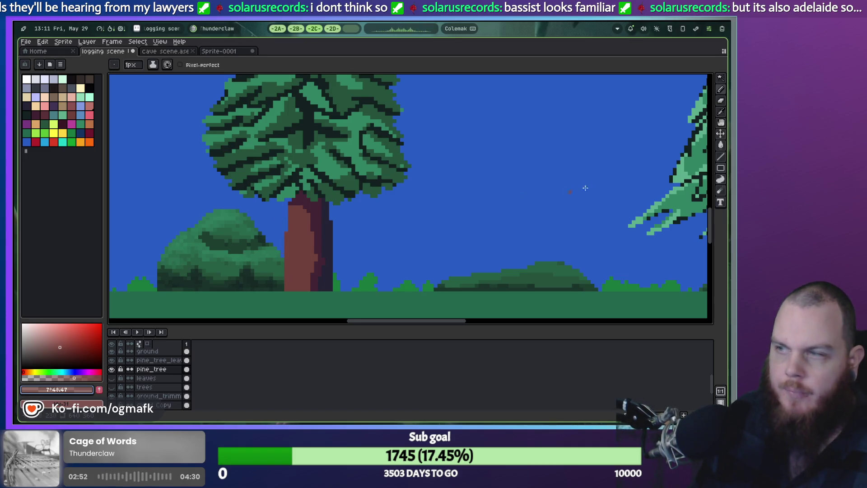
key("l")
scroll(328, 286, "up", 2)
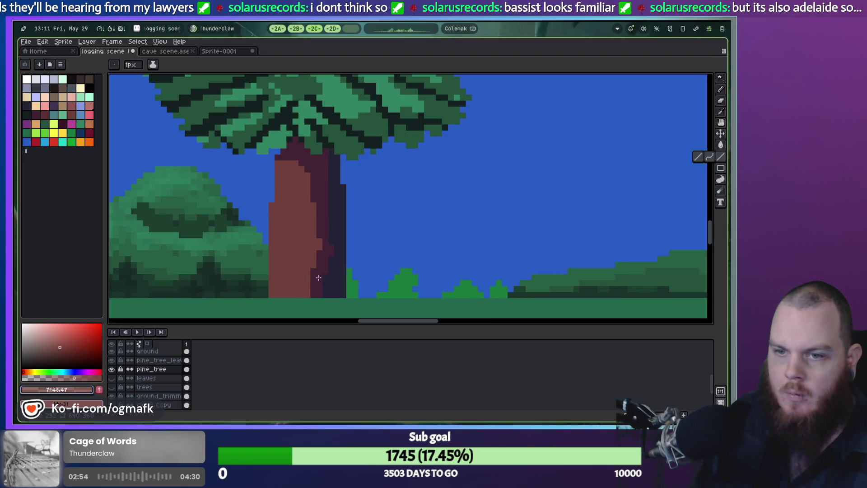
Step: Zoom in on the trunk, eyedrop the dark shade #422433 and dab a test pixel
scroll(333, 254, "down", 1)
scroll(347, 217, "up", 1)
left_click_drag(347, 217, 366, 227)
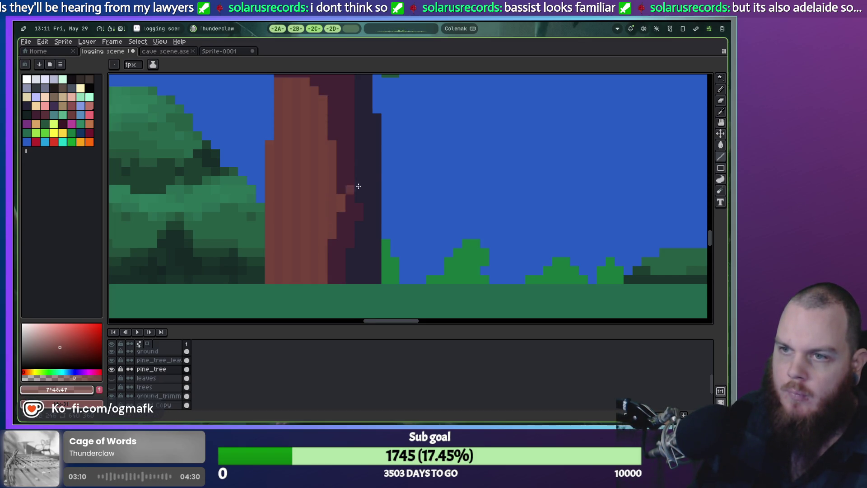
scroll(350, 191, "down", 2)
scroll(374, 201, "up", 1)
scroll(353, 227, "up", 2)
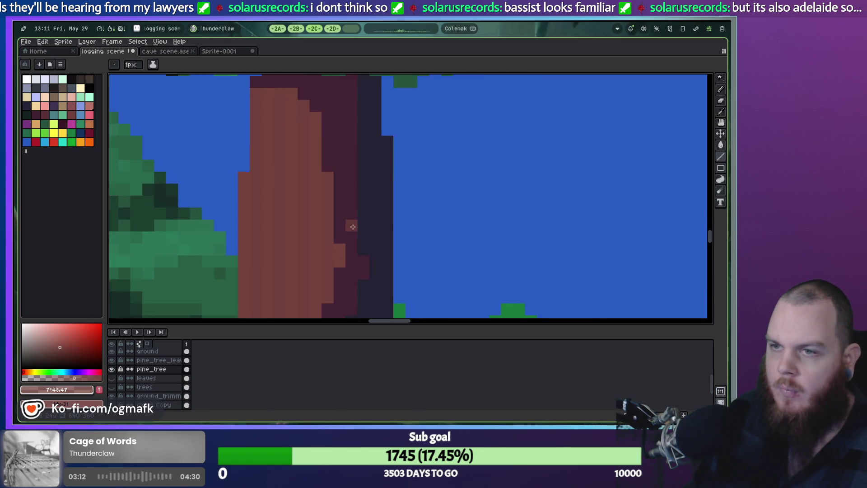
scroll(353, 226, "up", 1)
key("b")
left_click(347, 199, "alt")
left_click(278, 242)
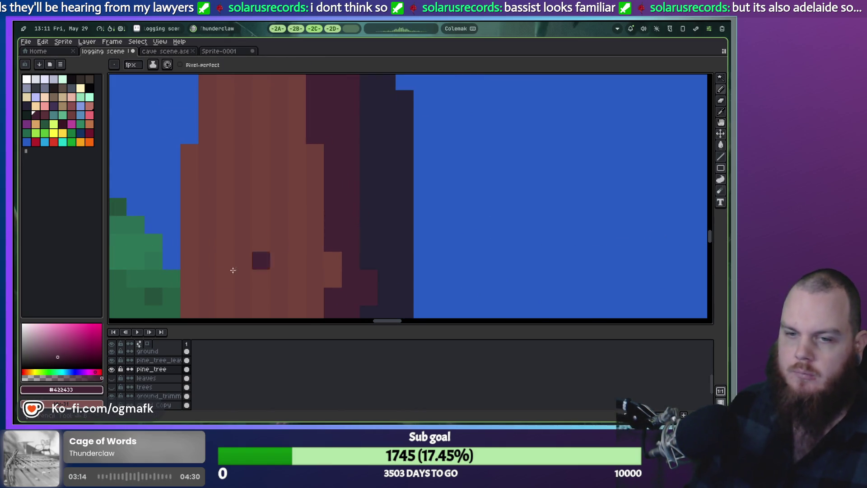
Step: Undo the dark test pixels and inspect the colour's HSV values
key("ctrl+z")
left_click(79, 389)
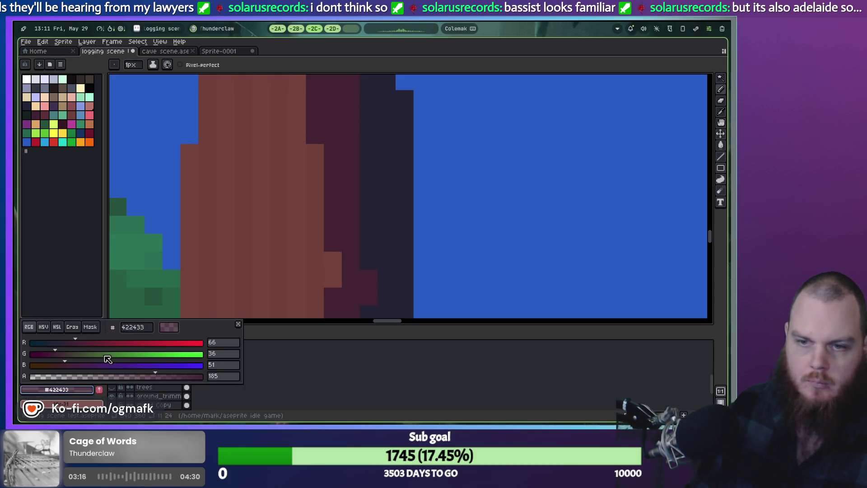
left_click(44, 327)
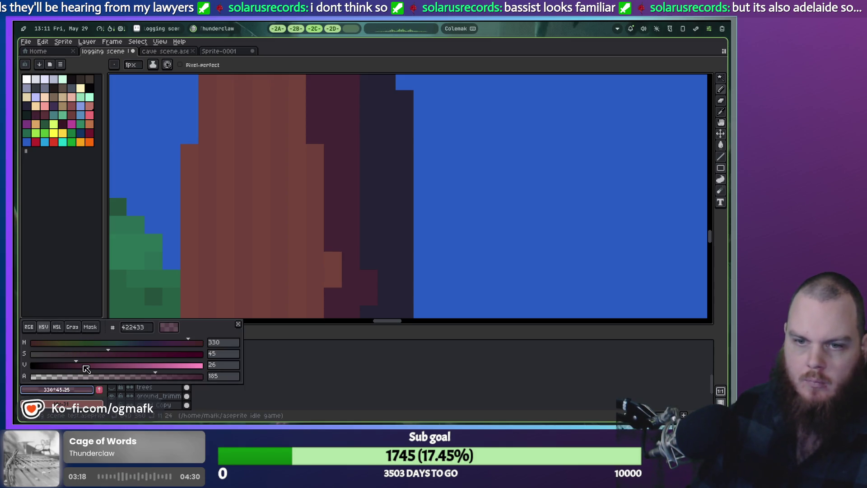
left_click(297, 278)
key("ctrl+z")
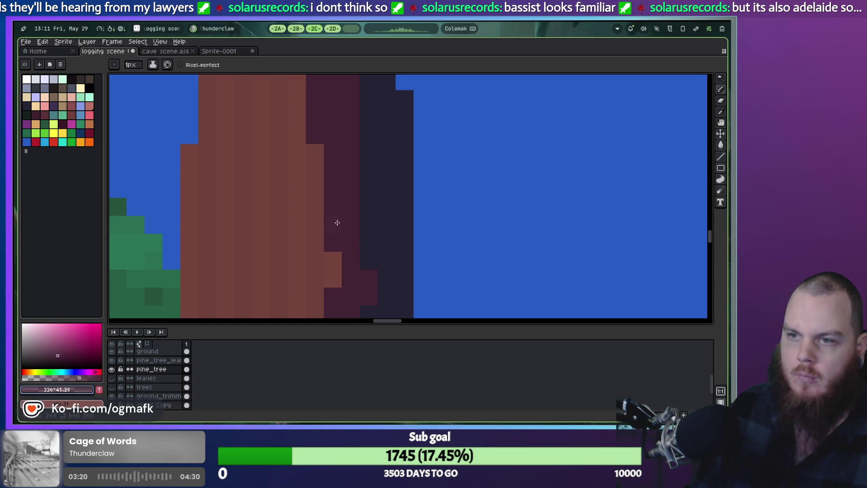
Step: Pan and zoom around the tree, from the canopy down to the trunk base and ground
left_click_drag(337, 231, 343, 345)
scroll(348, 245, "down", 2)
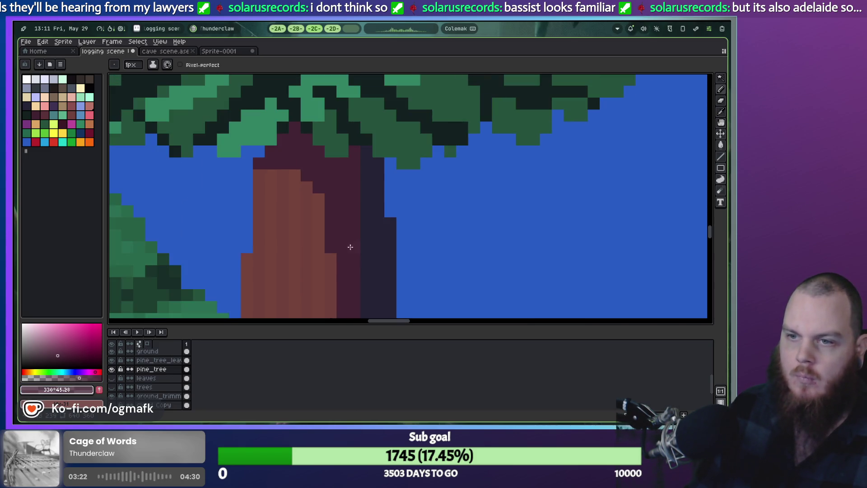
scroll(350, 151, "up", 1)
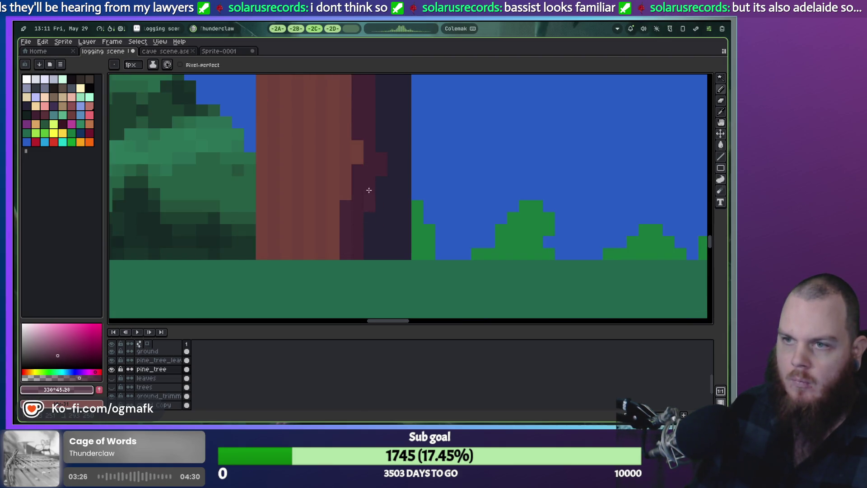
left_click_drag(373, 120, 374, 230)
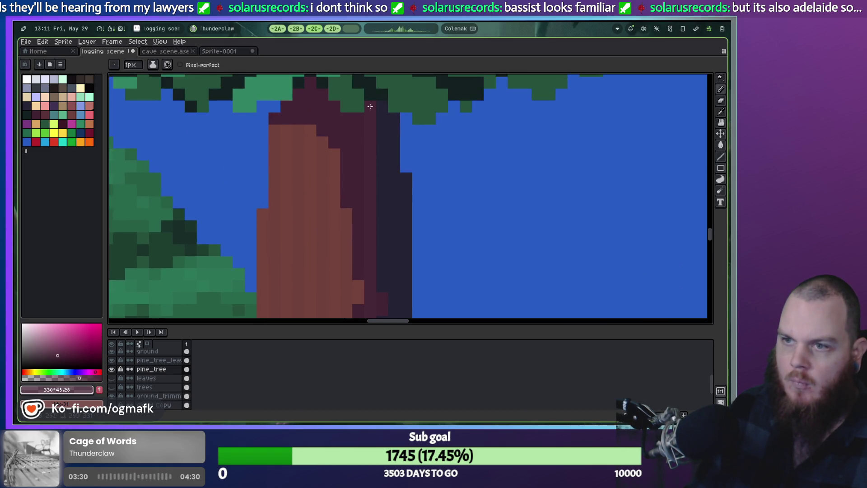
scroll(357, 236, "down", 1)
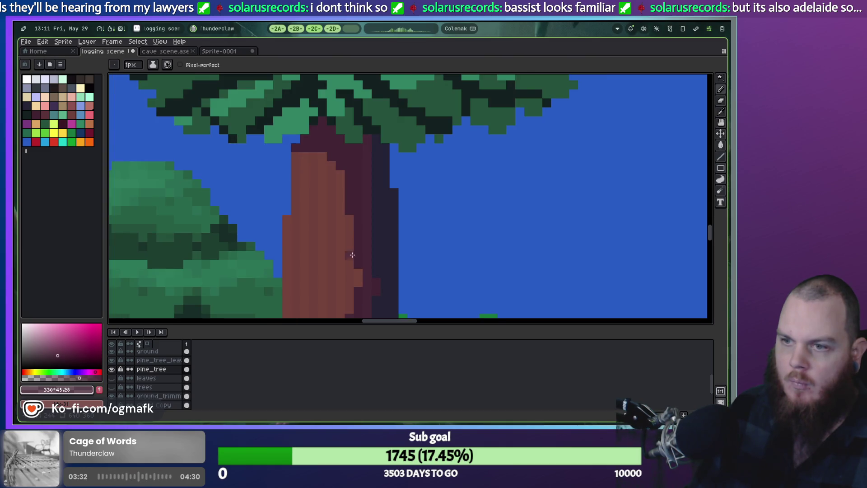
scroll(353, 254, "up", 1)
scroll(353, 253, "down", 2)
scroll(353, 253, "up", 2)
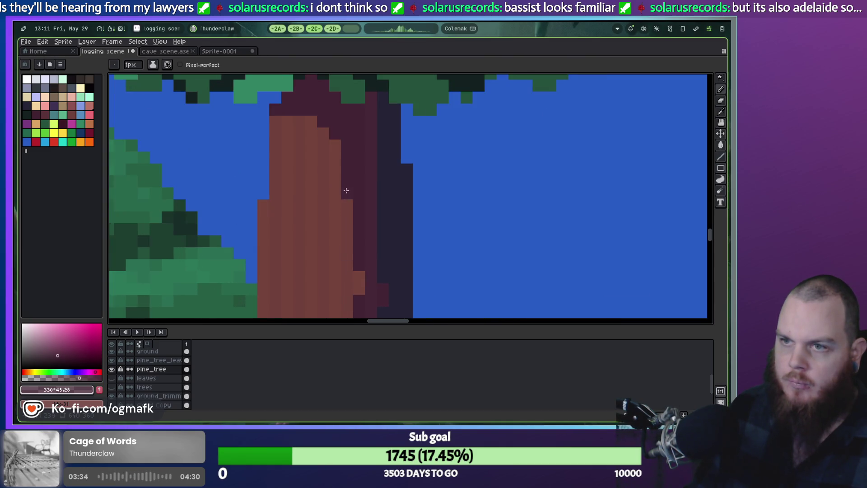
scroll(326, 211, "up", 2)
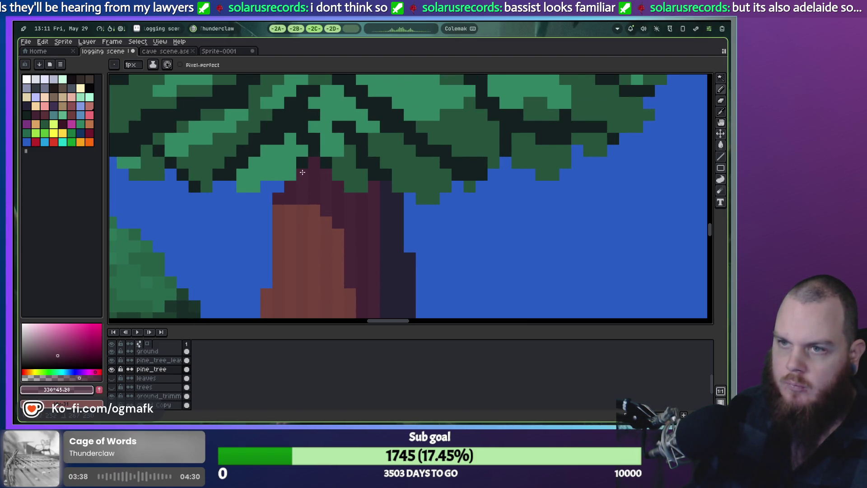
mouse_move(414, 279)
left_mouse_down()
mouse_move(379, 199)
mouse_move(327, 129)
mouse_move(318, 132)
mouse_move(359, 207)
mouse_move(394, 204)
left_mouse_up()
scroll(318, 133, "down", 3)
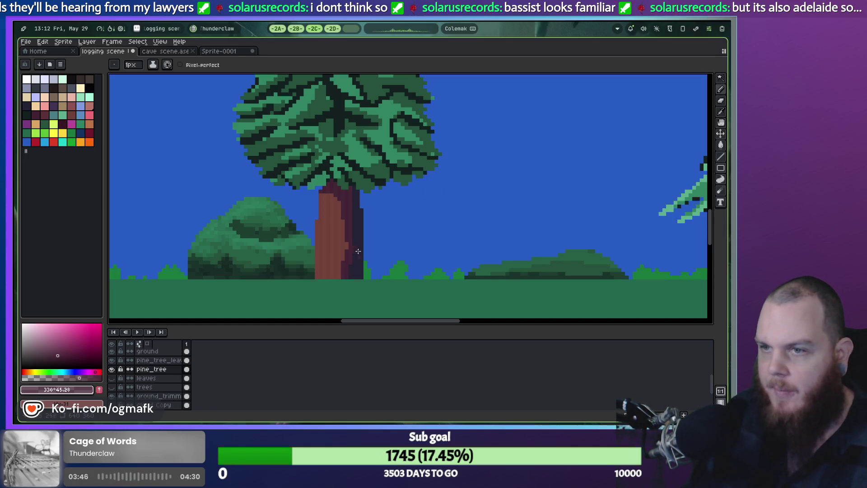
scroll(365, 237, "up", 3)
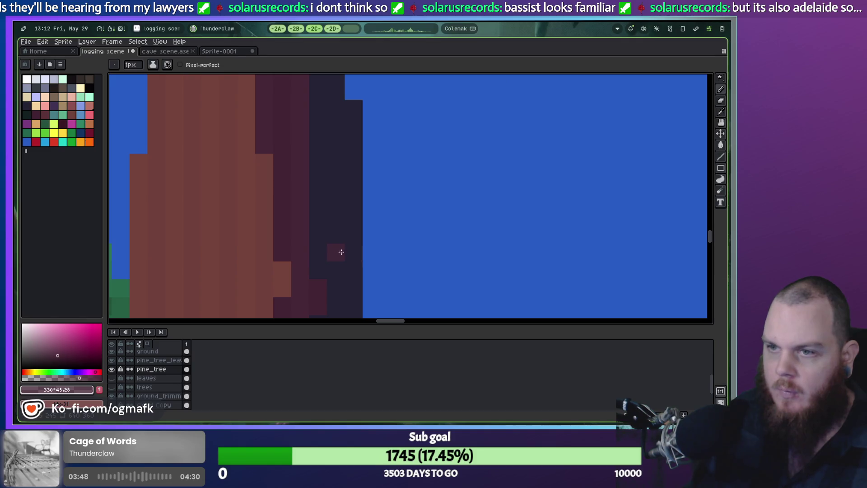
Step: Eyedrop the dark navy trunk shadow #242234 and confirm its RGB values
left_click(341, 247, "alt")
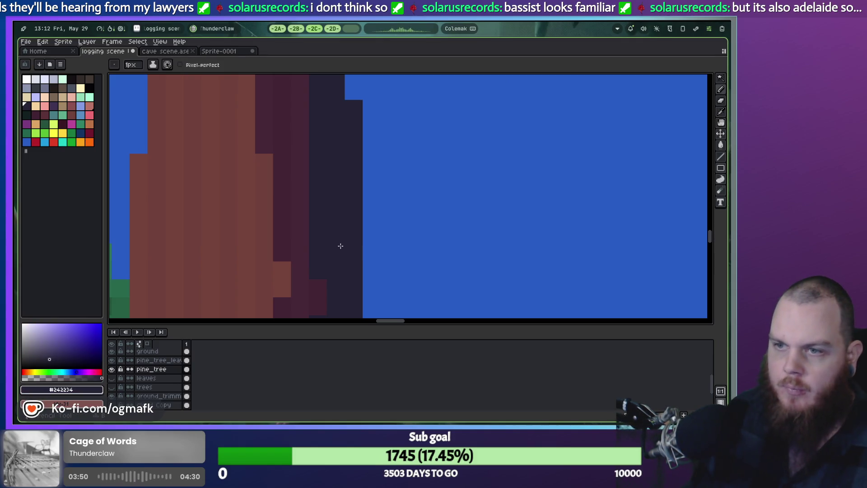
left_click(83, 387)
scroll(343, 235, "down", 4)
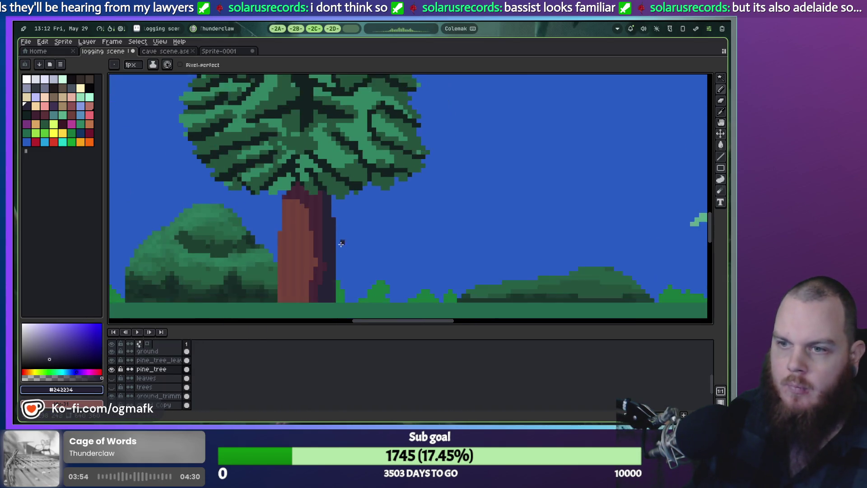
scroll(343, 235, "down", 2)
scroll(361, 216, "up", 3)
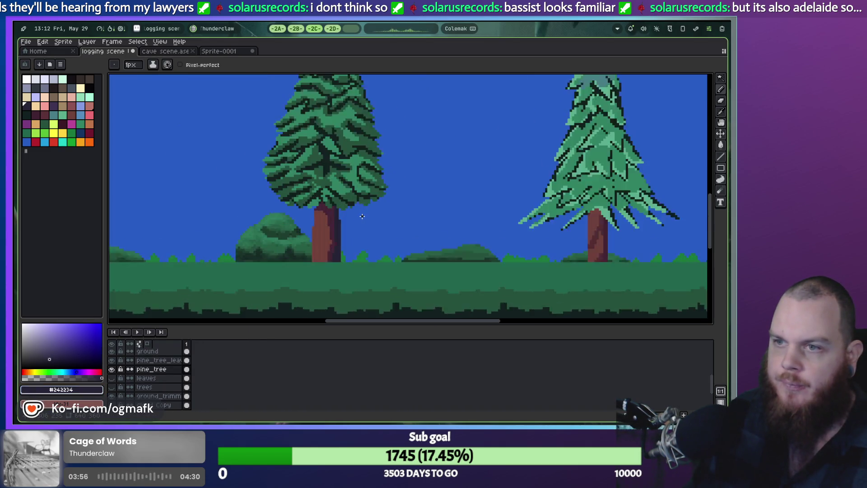
left_click(296, 29)
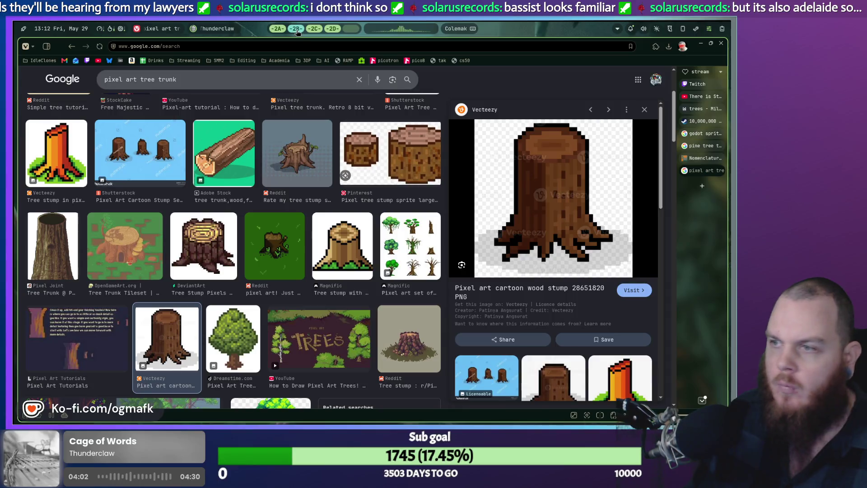
Step: Preview several tree references: Dreamstime, slender-trunk, brown-trunk, Forest Path Parallax, and NicePNG trunk
left_click(245, 350)
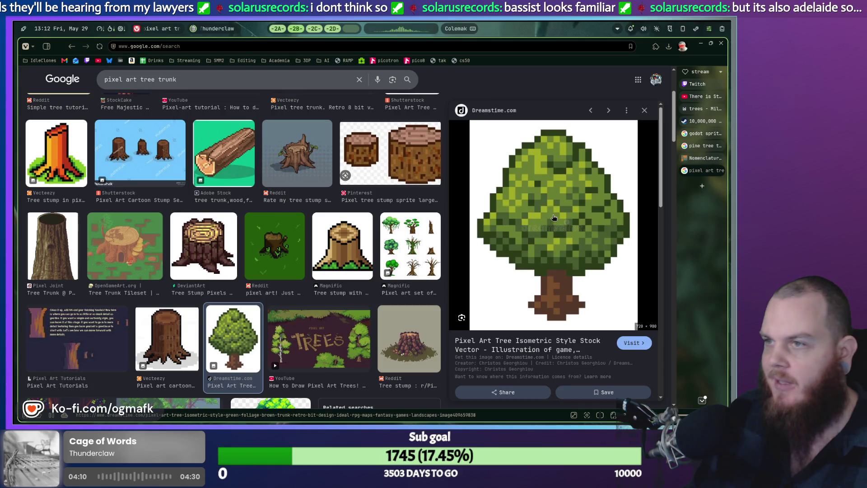
scroll(518, 234, "down", 3)
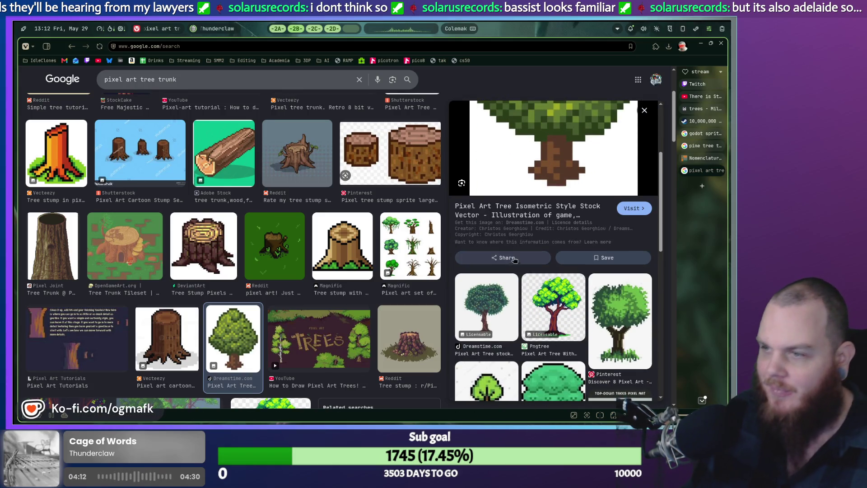
left_click(493, 309)
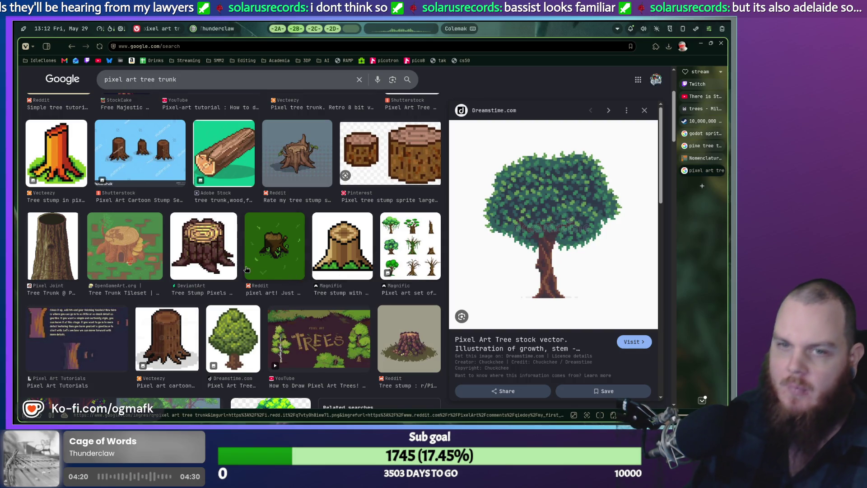
scroll(246, 269, "down", 4)
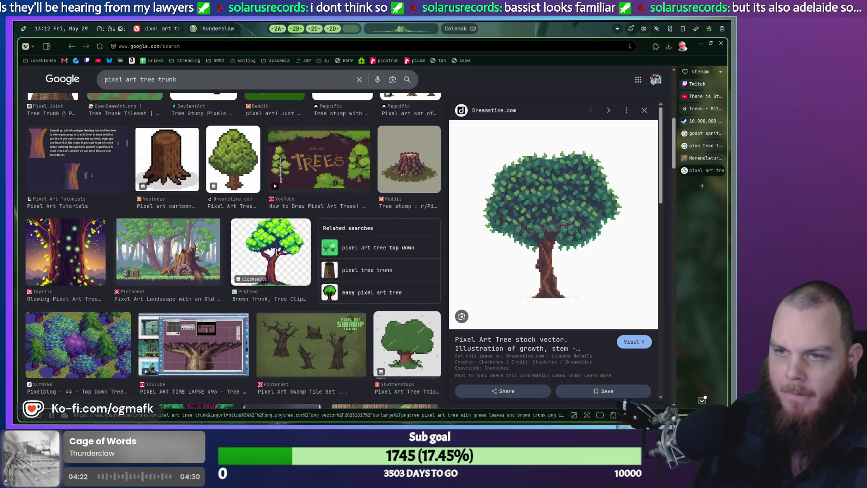
left_click(277, 252)
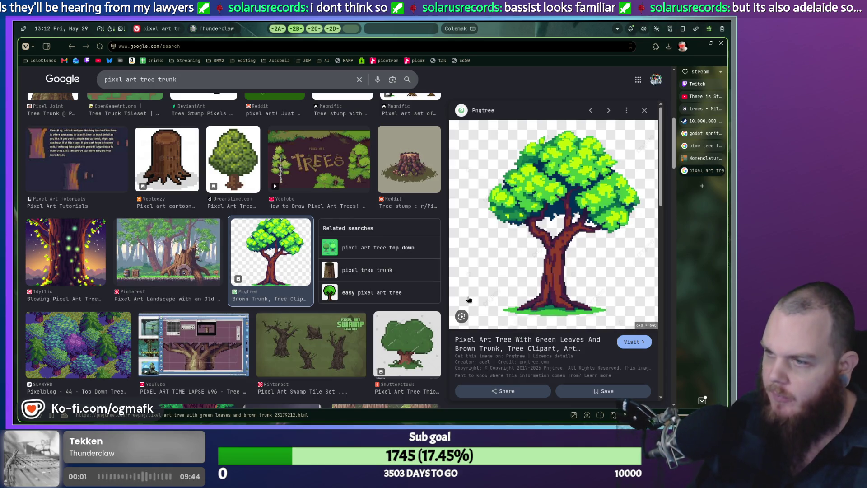
scroll(311, 316, "down", 4)
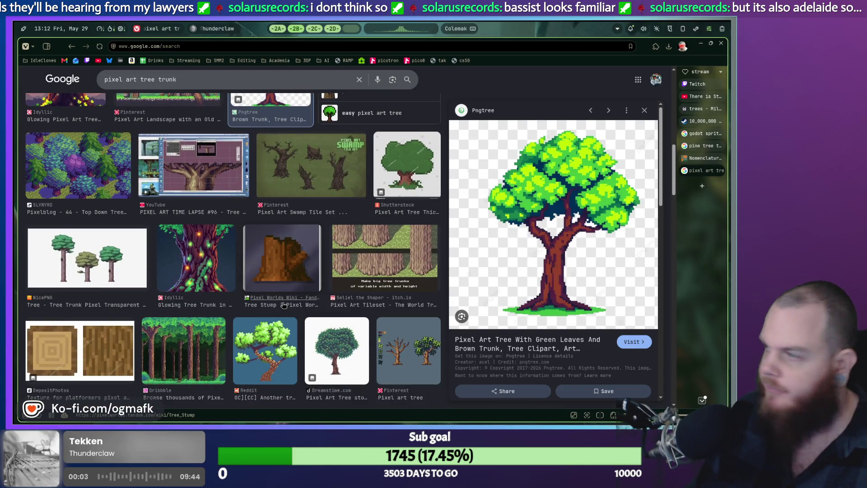
scroll(315, 277, "down", 2)
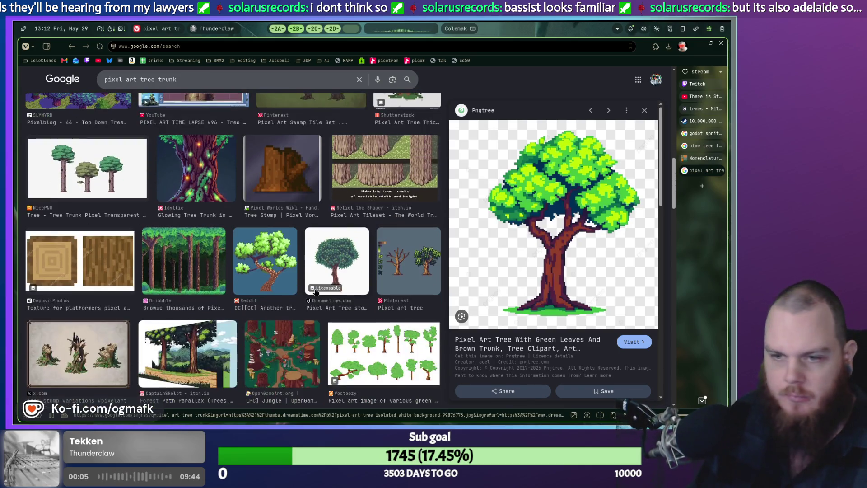
scroll(314, 293, "down", 2)
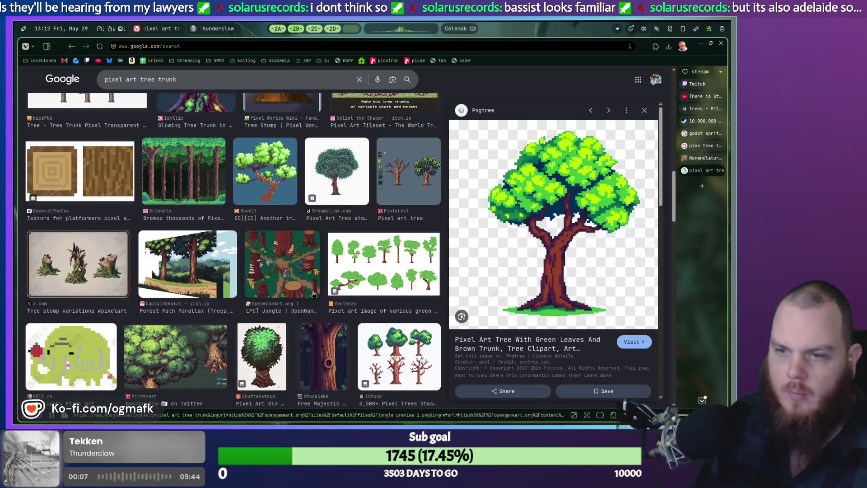
scroll(242, 288, "up", 2)
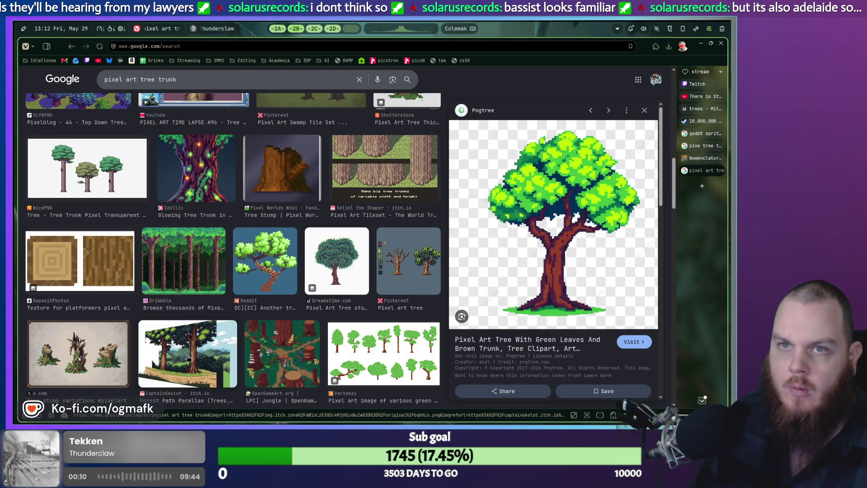
left_click(189, 358)
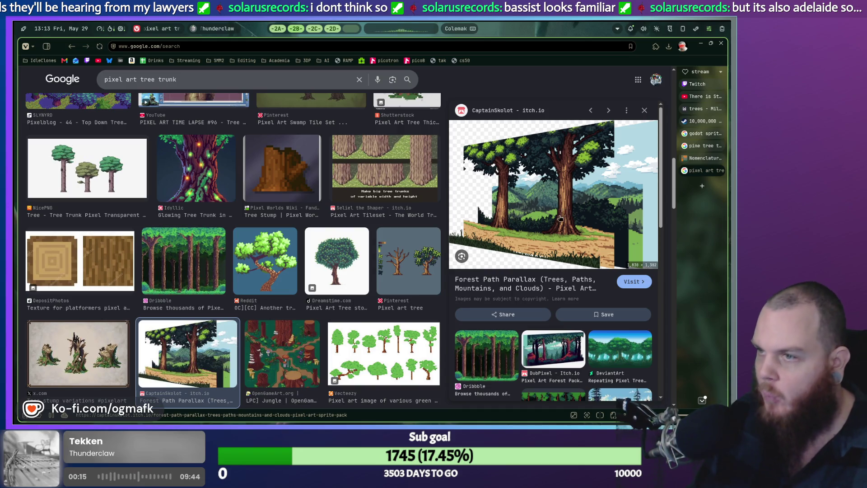
left_click(148, 178)
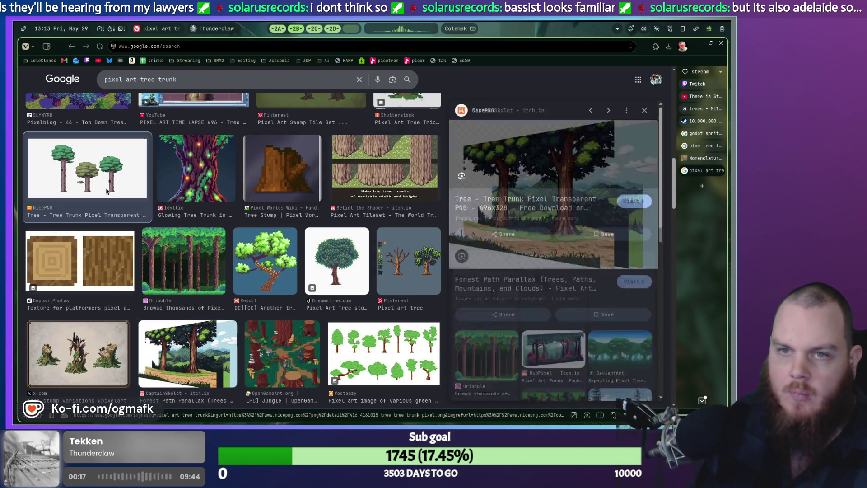
Step: Revisit the Dreamstime tree, then open the Dribbble pixel forest image on its source site
scroll(304, 245, "up", 4)
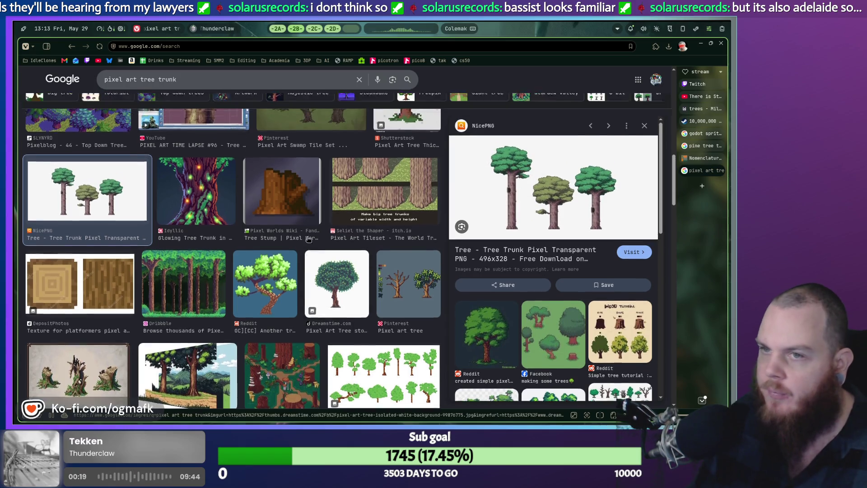
scroll(303, 245, "up", 5)
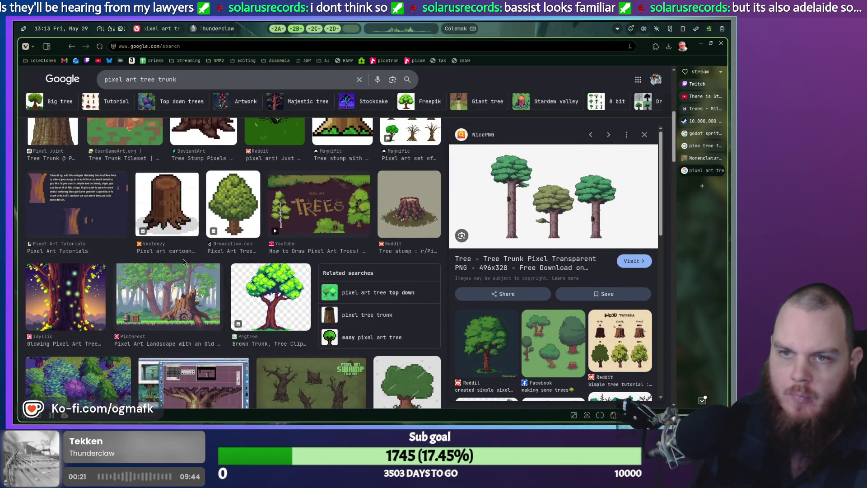
scroll(183, 264, "up", 5)
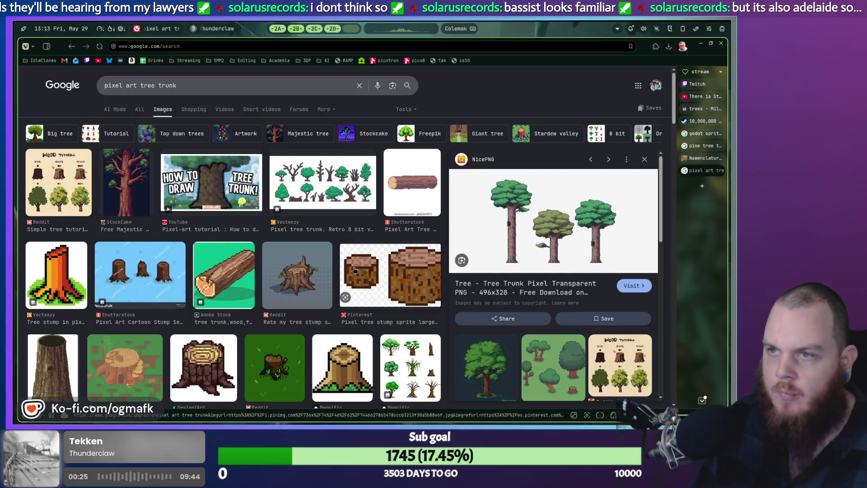
scroll(357, 290, "down", 3)
scroll(355, 293, "down", 10)
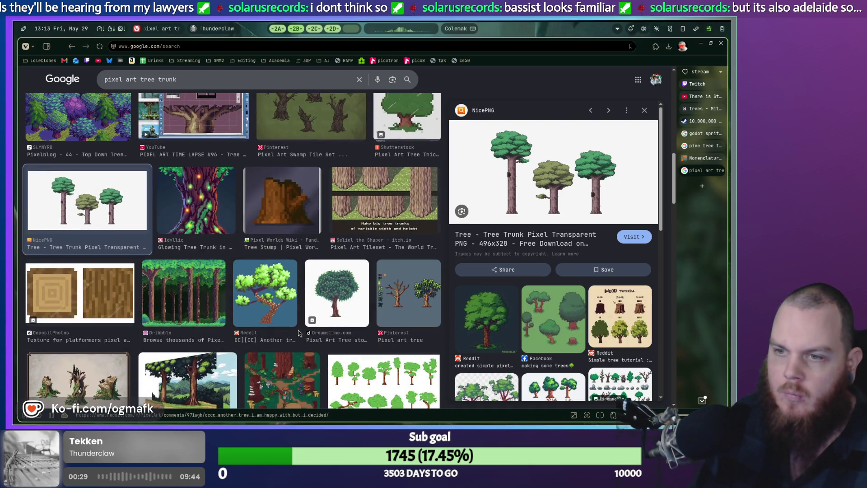
left_click(361, 295)
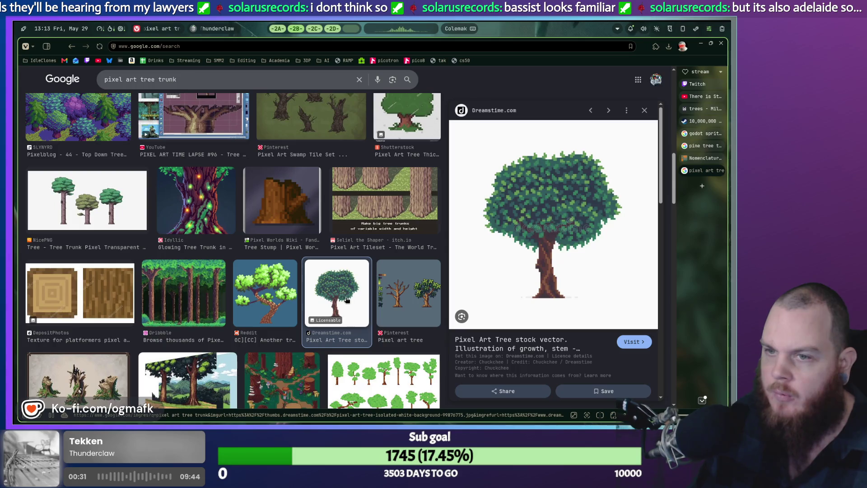
left_click(215, 304)
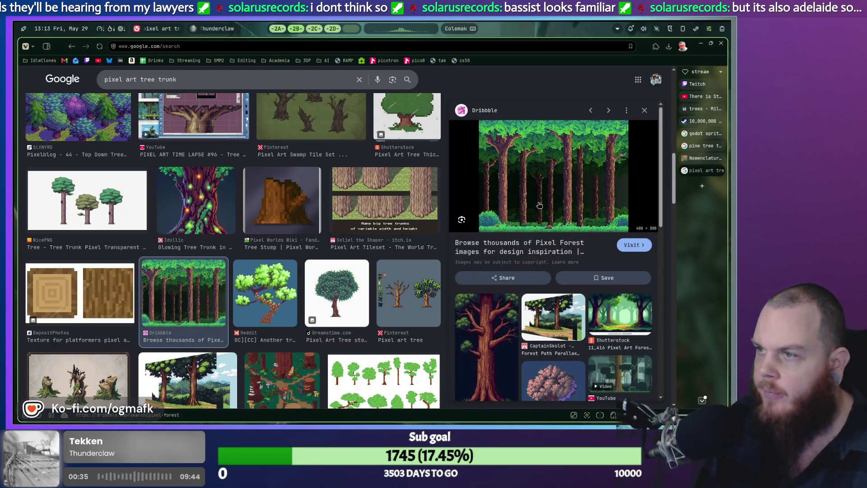
scroll(533, 216, "down", 2)
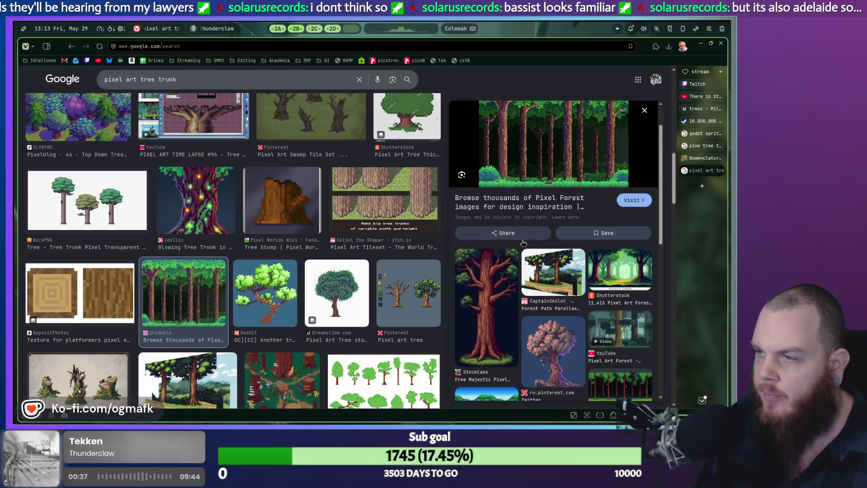
scroll(524, 238, "down", 2)
scroll(574, 177, "up", 3)
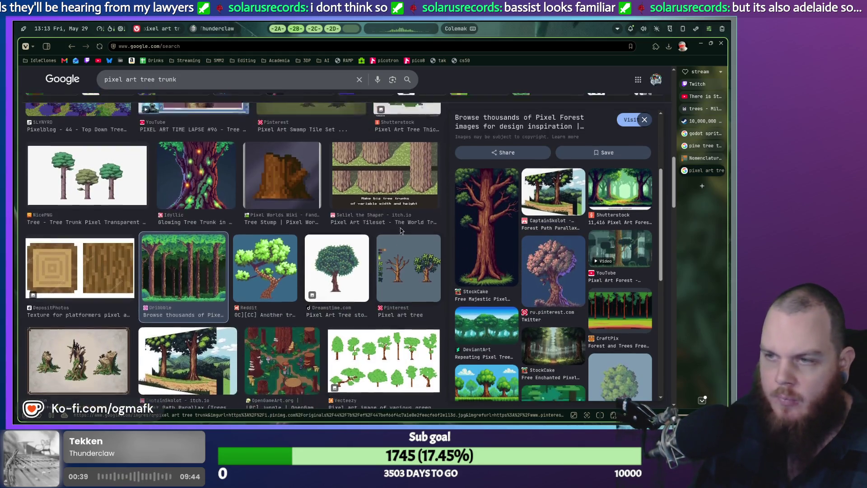
scroll(574, 176, "up", 3)
left_click(573, 215)
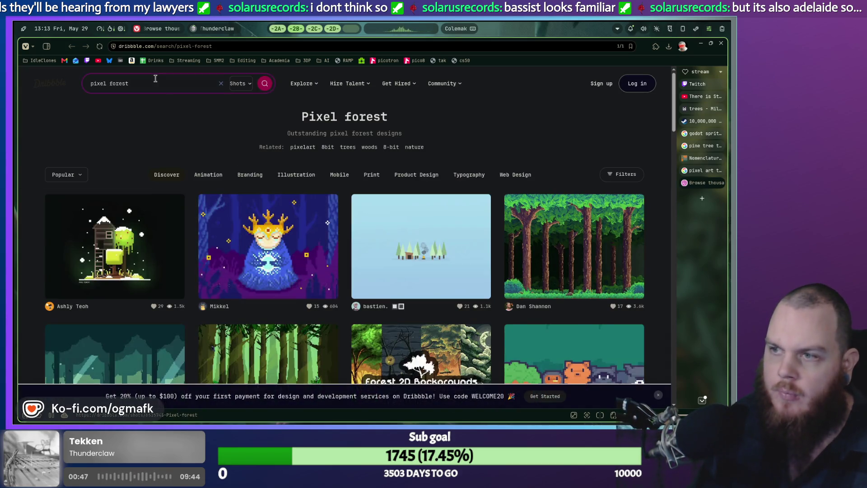
Step: Open the Pixel woods shot and scroll to view its tall brown trunks
left_click(570, 262)
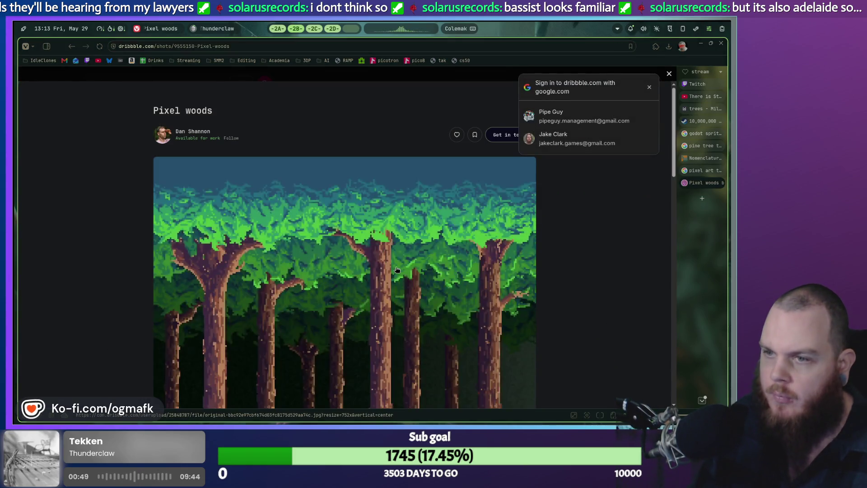
scroll(397, 269, "down", 5)
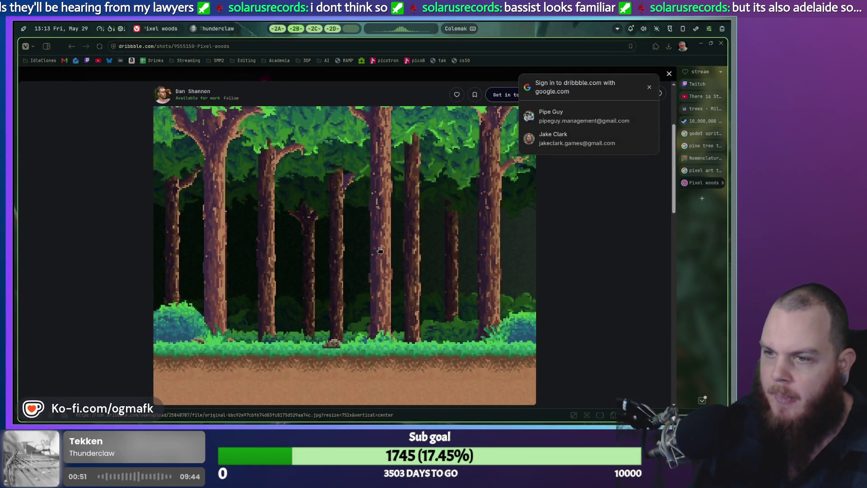
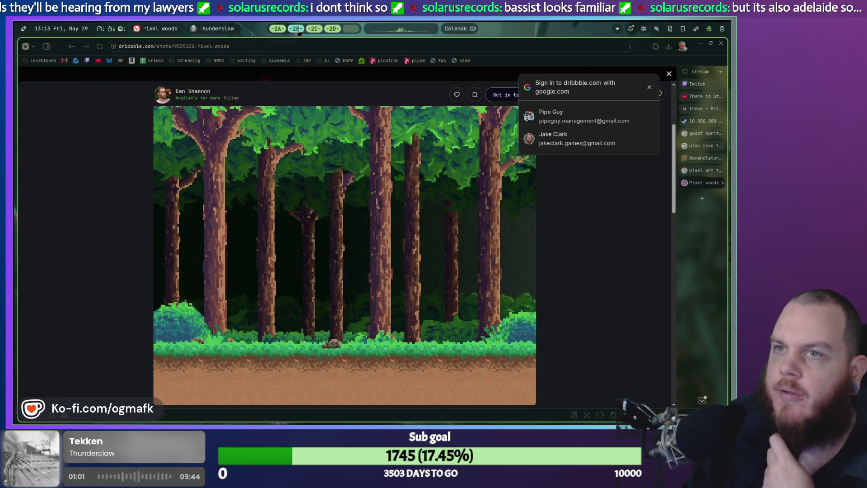
Step: Dismiss the Google sign-in prompt and tile the Dribbble Pixel woods shot beside Aseprite
left_click(585, 224)
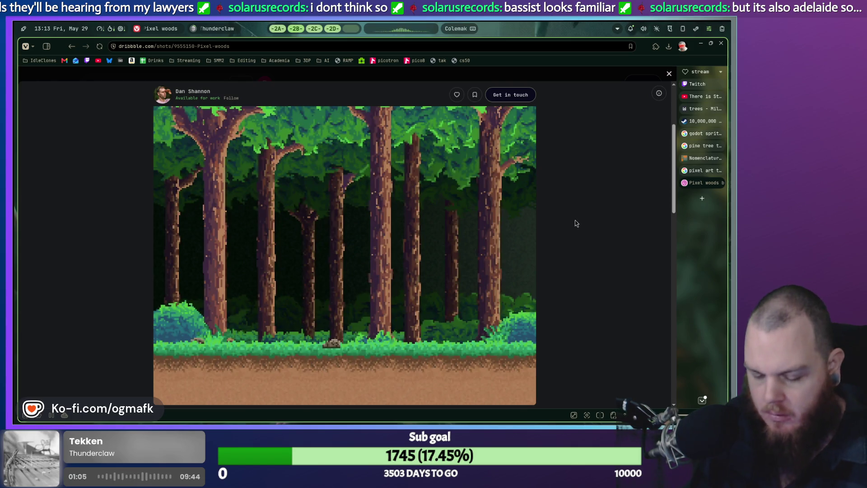
key("super+shift+1")
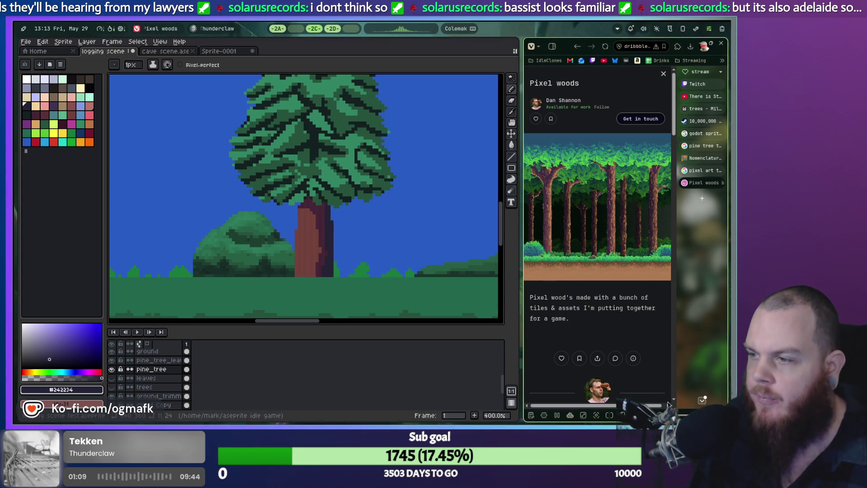
Step: Enlarge the Dribbble reference page twice and scroll through the forest shot
key("ctrl+plus")
key("ctrl+plus")
key("ctrl+plus")
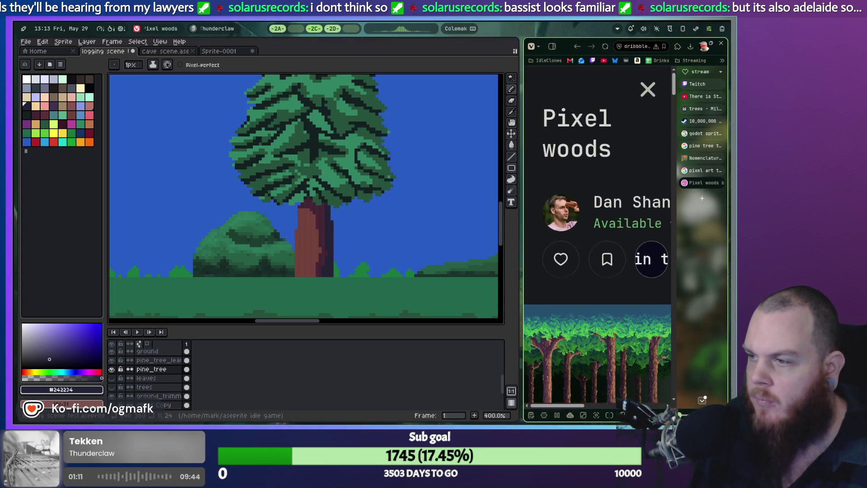
key("ctrl+plus")
scroll(598, 235, "down", 5)
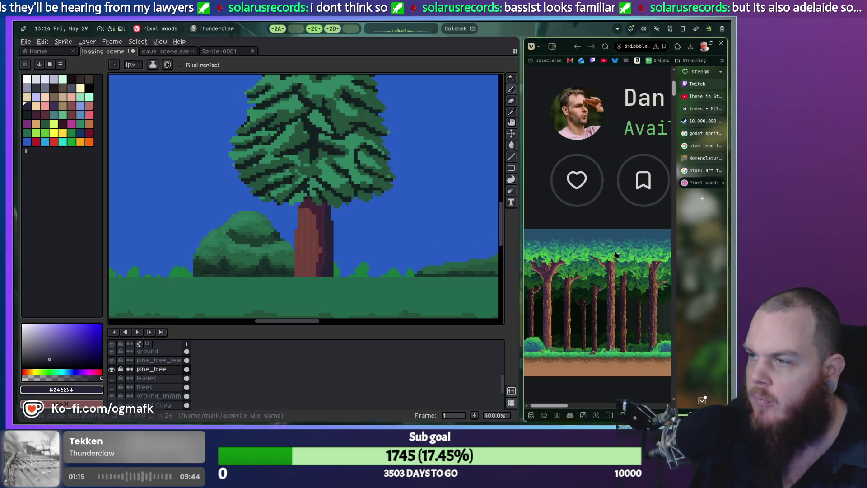
left_click_drag(676, 271, 712, 271)
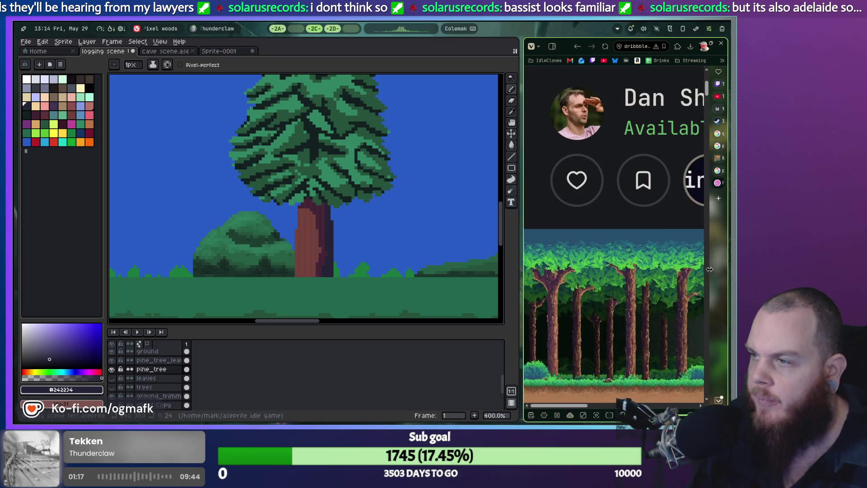
scroll(671, 286, "down", 3)
scroll(671, 286, "up", 3)
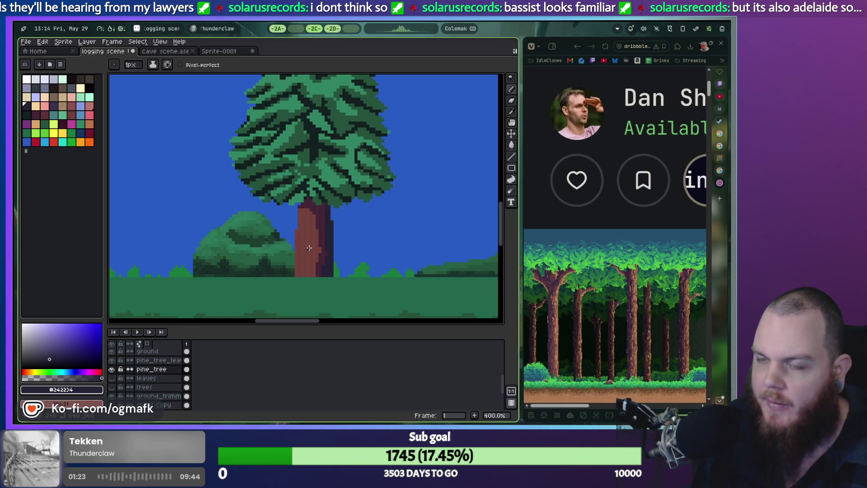
Step: Hide the pine_tree_leaves layer and undo the last three strokes on the trunk
key("ctrl+z")
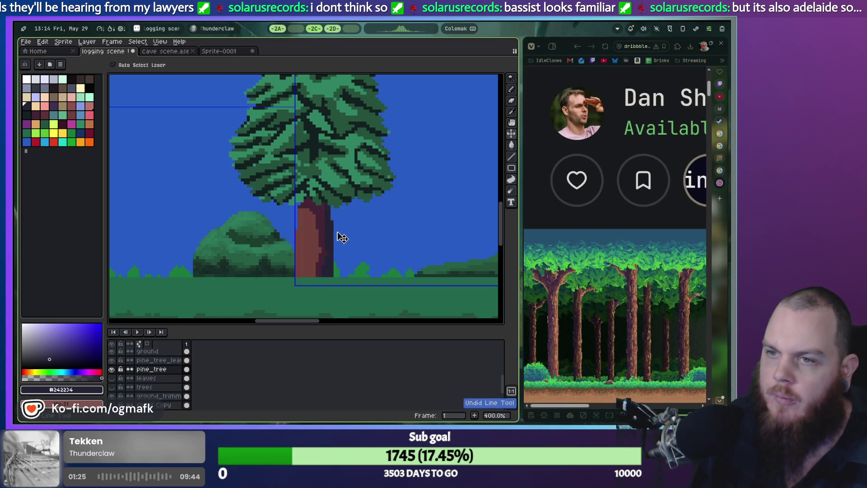
left_click(112, 360)
key("b")
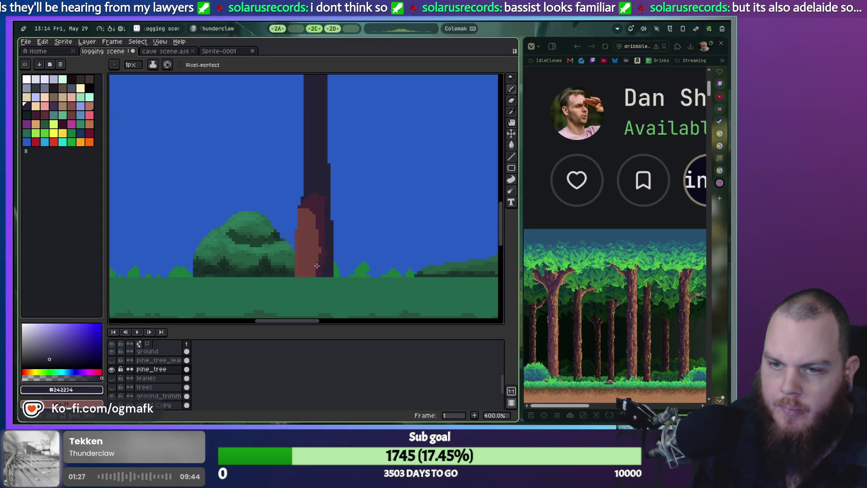
key("ctrl+z")
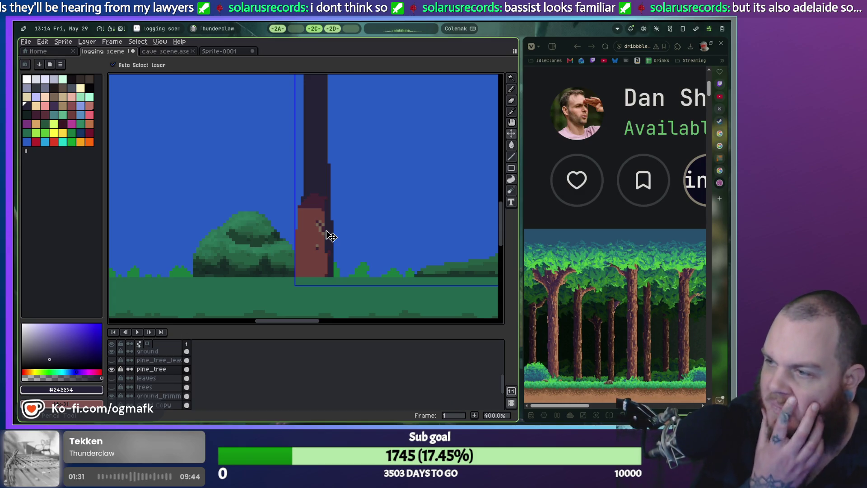
key("ctrl+z")
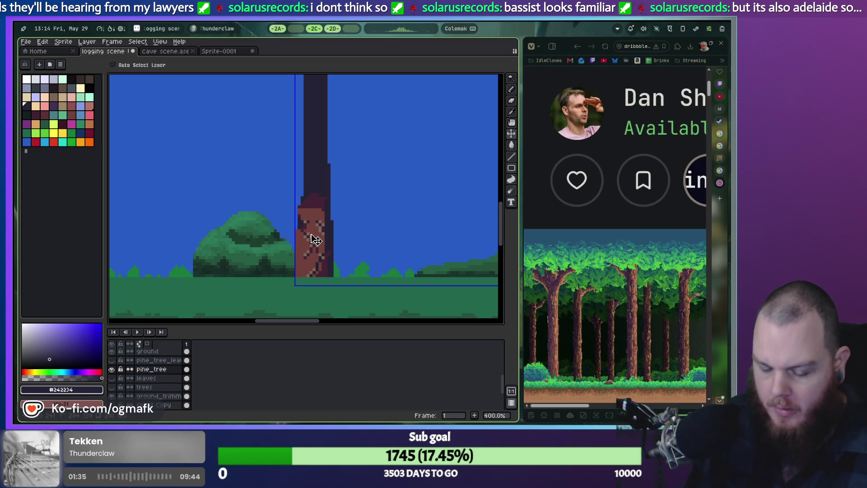
Step: Pick the reddish-brown trunk colour #71413b from the canvas
key("ctrl+o")
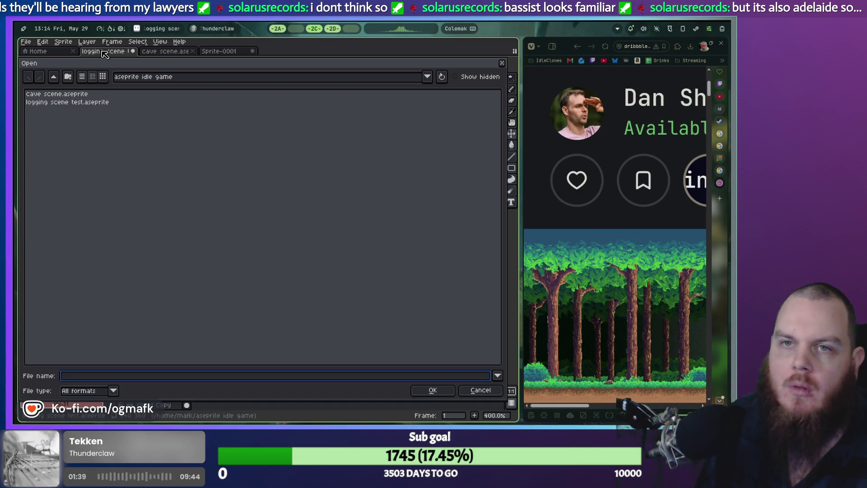
key("Escape")
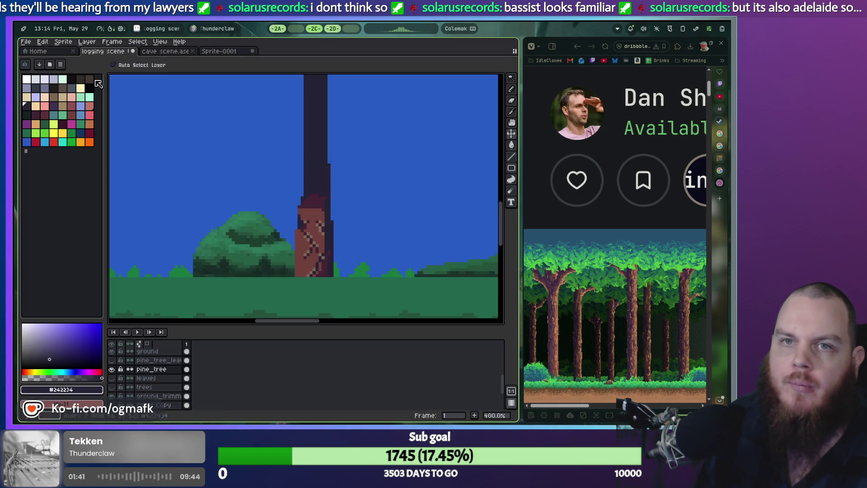
scroll(308, 245, "up", 3)
scroll(308, 246, "down", 3)
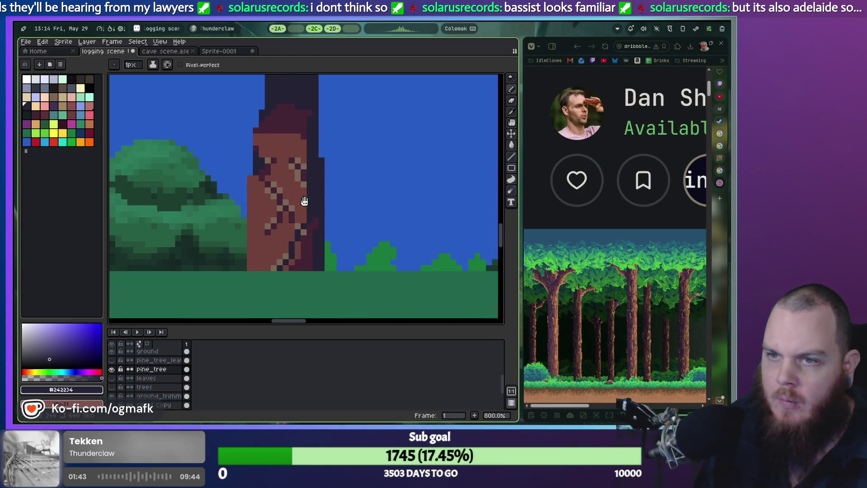
left_click(274, 258, "alt")
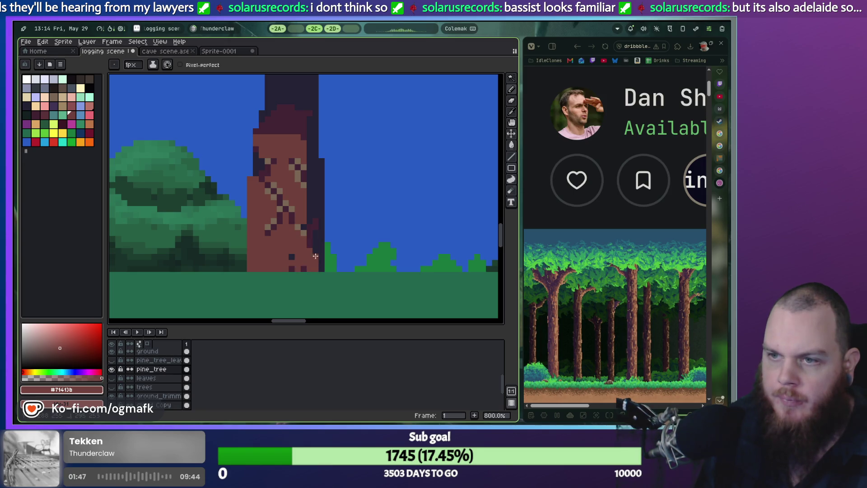
Step: With the Pencil, paint the trunk's dark left-edge and top pixels brown #71413b
key("g")
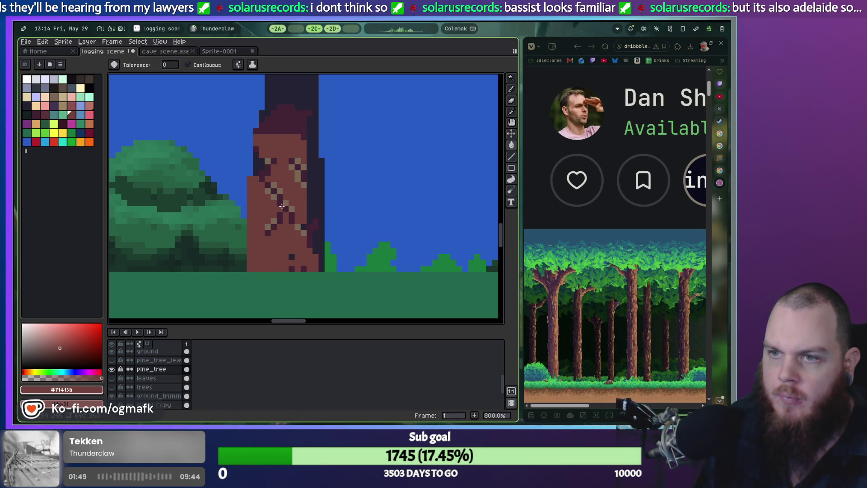
key("b")
mouse_move(264, 161)
left_mouse_down()
mouse_move(261, 177)
mouse_move(258, 154)
left_mouse_up()
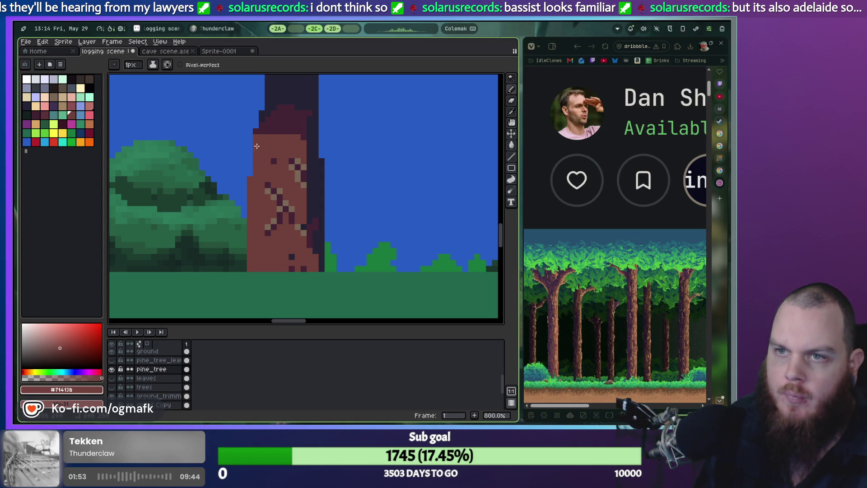
left_click_drag(264, 117, 272, 110)
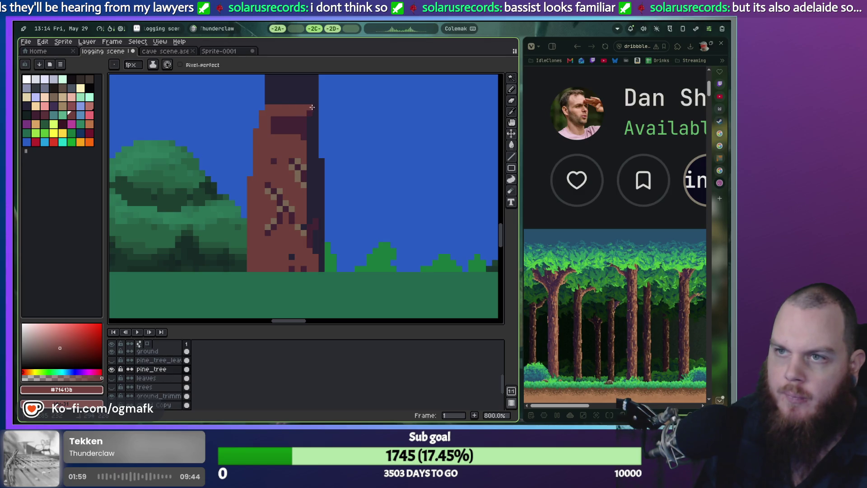
mouse_move(313, 123)
left_mouse_down()
mouse_move(282, 130)
mouse_move(268, 185)
mouse_move(292, 167)
mouse_move(289, 249)
left_mouse_up()
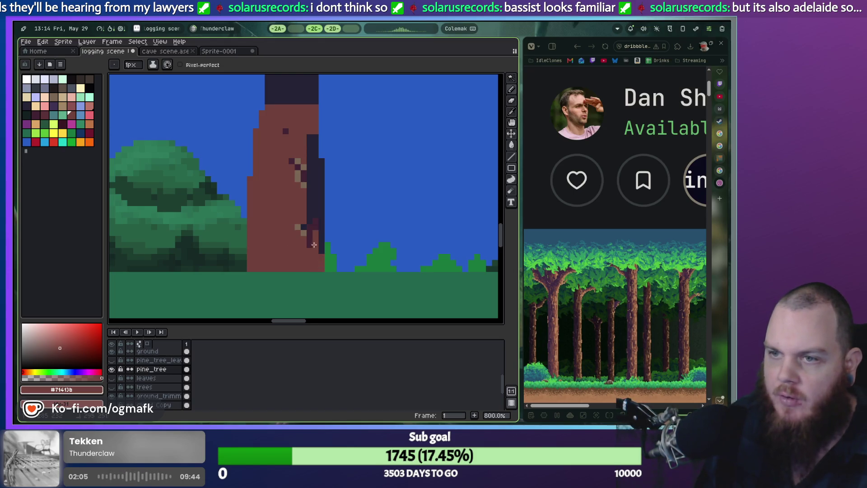
Step: Paint the trunk's dark right-edge pixels brown, then maximize the browser
mouse_move(308, 221)
left_mouse_down()
mouse_move(298, 228)
mouse_move(307, 206)
left_mouse_up()
left_click_drag(319, 248, 319, 186)
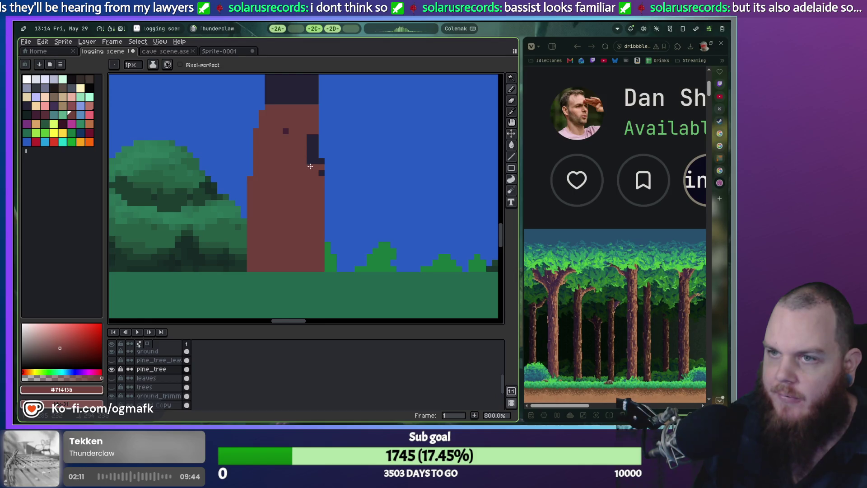
left_click_drag(321, 174, 306, 138)
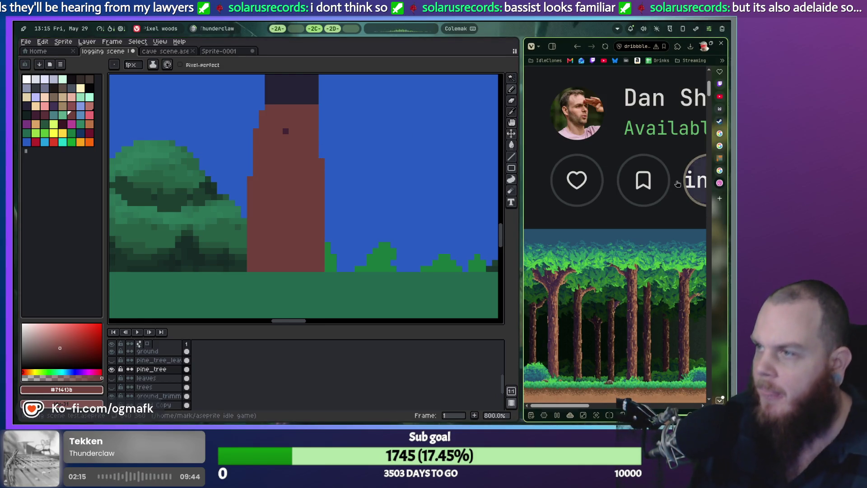
key("super+f")
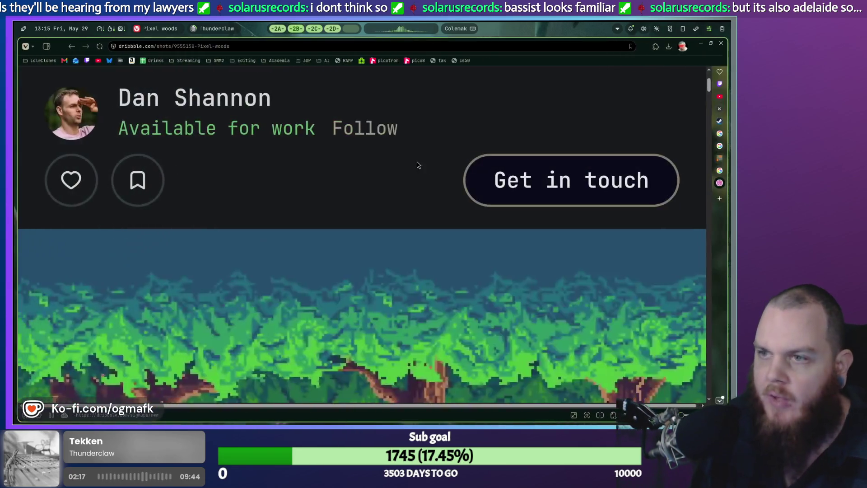
Step: Reset the Pixel woods page to normal zoom and scroll to the image
key("alt+Tab")
key("alt+Tab")
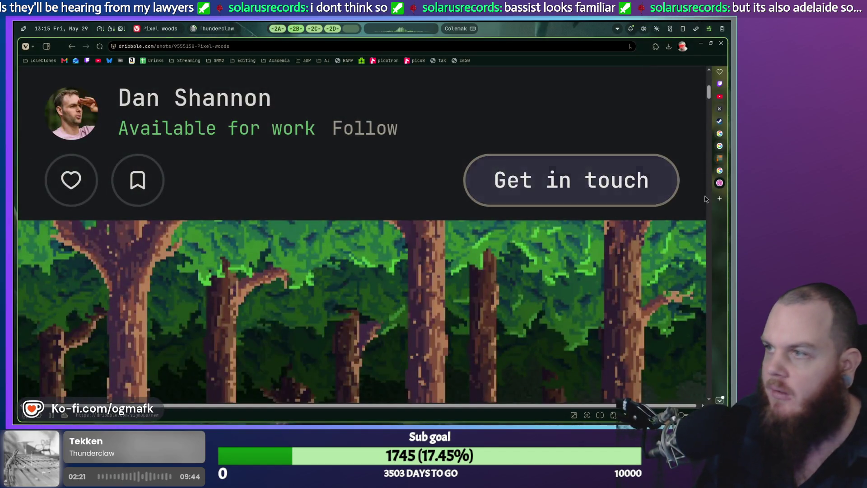
left_click_drag(712, 202, 654, 202)
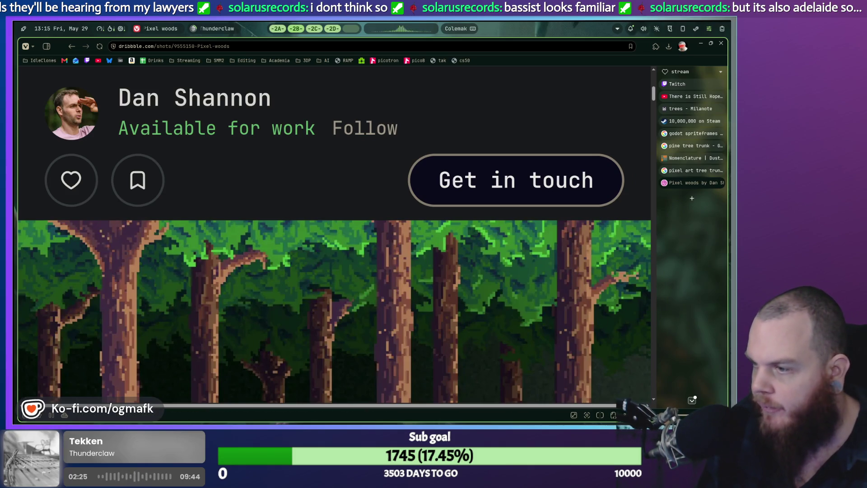
key("ctrl+0")
scroll(450, 241, "down", 2)
Step: Save the Pixel woods forest image into Pictures and open a new tab
right_click(366, 242)
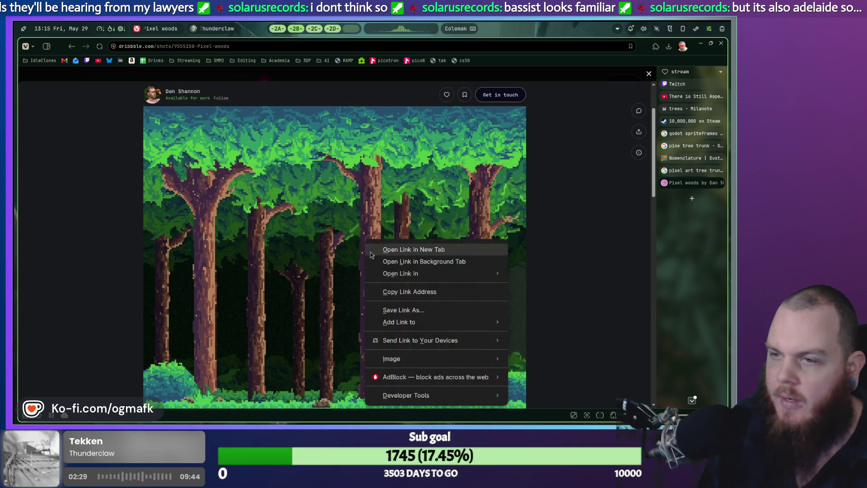
mouse_move(452, 359)
left_click(542, 346)
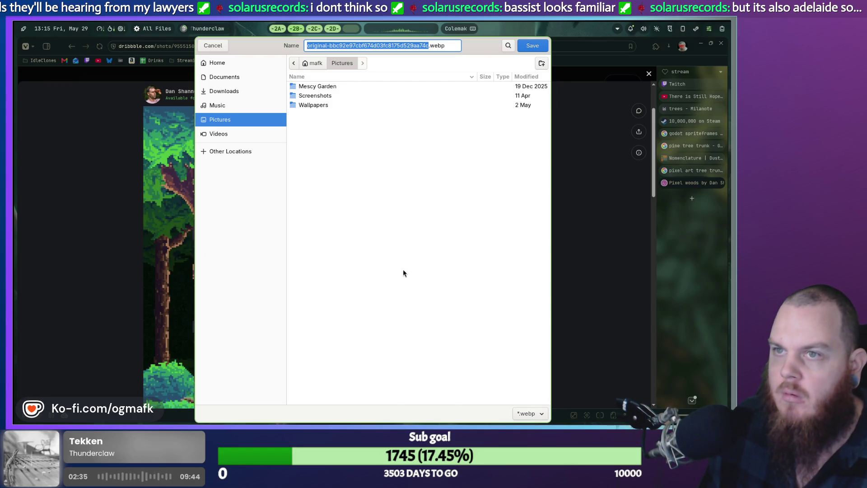
key("Return")
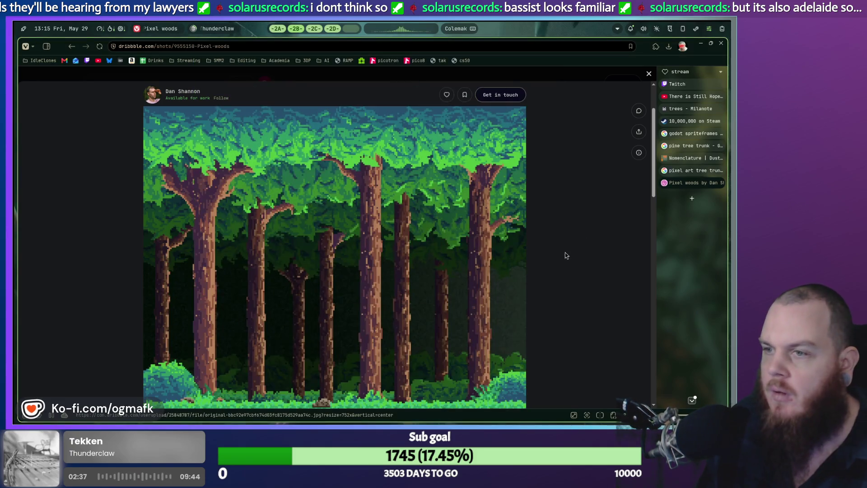
left_click(693, 199)
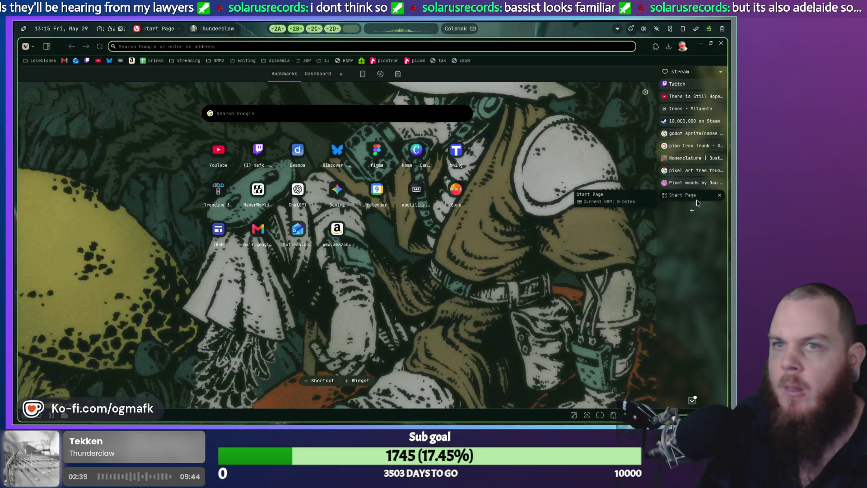
Step: Search Google Images for 'pine tree'
type("pine tree")
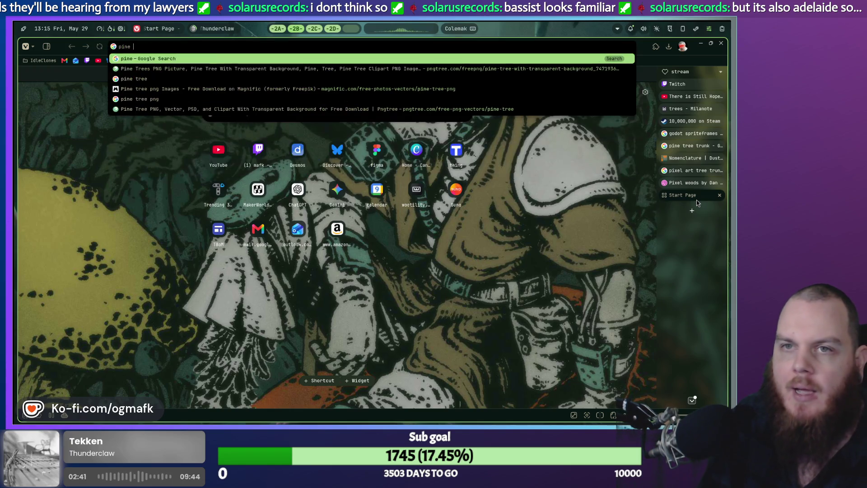
key("Return")
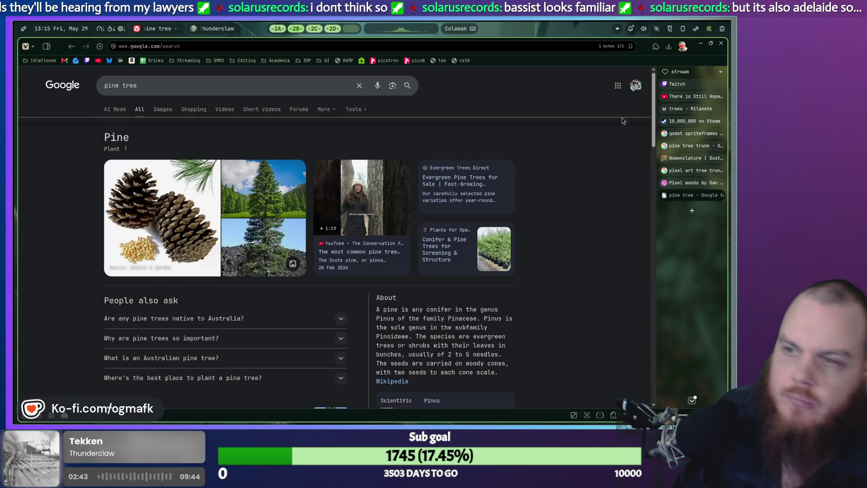
left_click(163, 109)
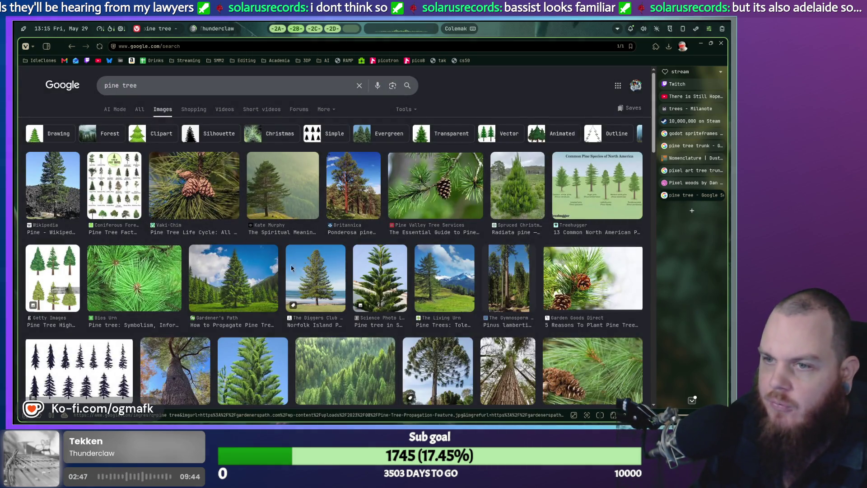
Step: Preview the Norfolk Island Pine, lone pine, pine species chart and propagation photos
left_click(316, 287)
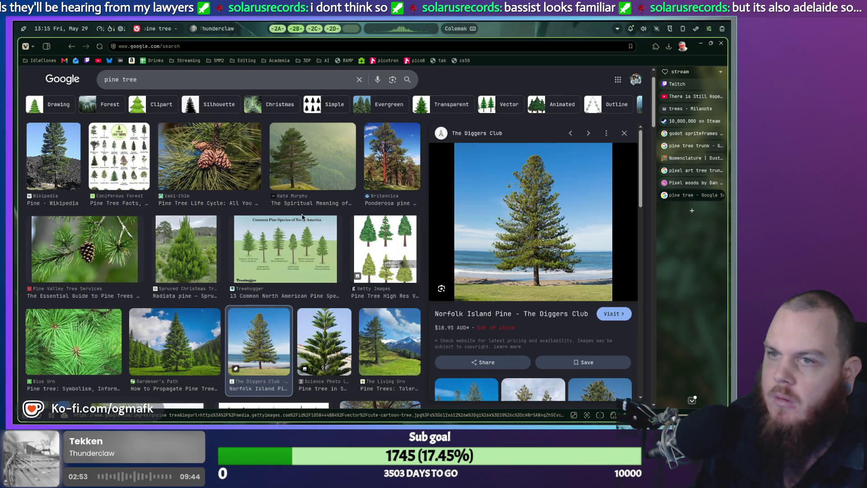
left_click(299, 156)
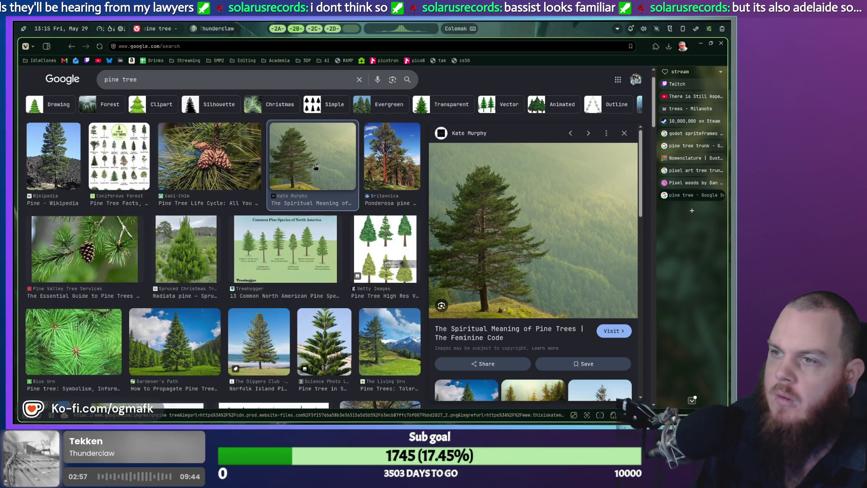
left_click(272, 259)
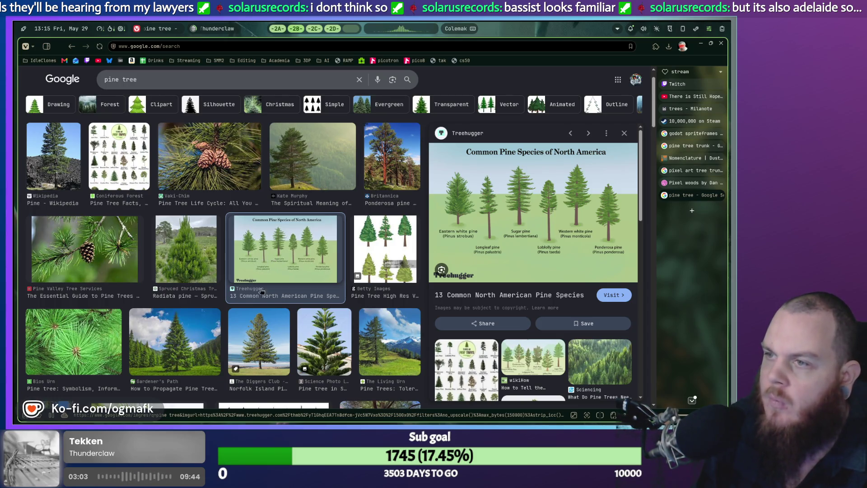
left_click(187, 357)
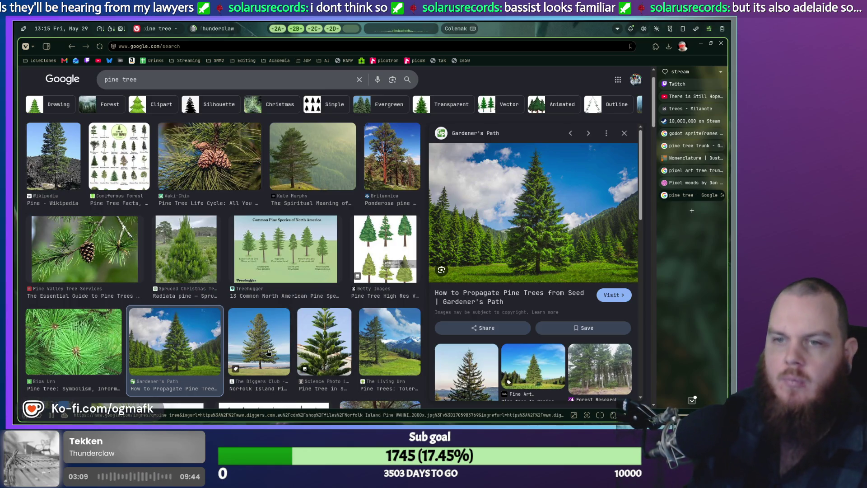
scroll(294, 263, "down", 3)
scroll(294, 264, "down", 1)
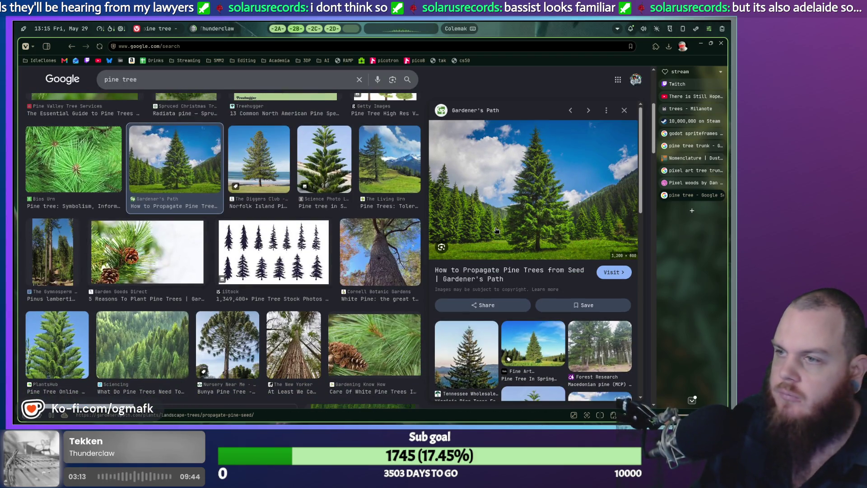
scroll(370, 234, "up", 5)
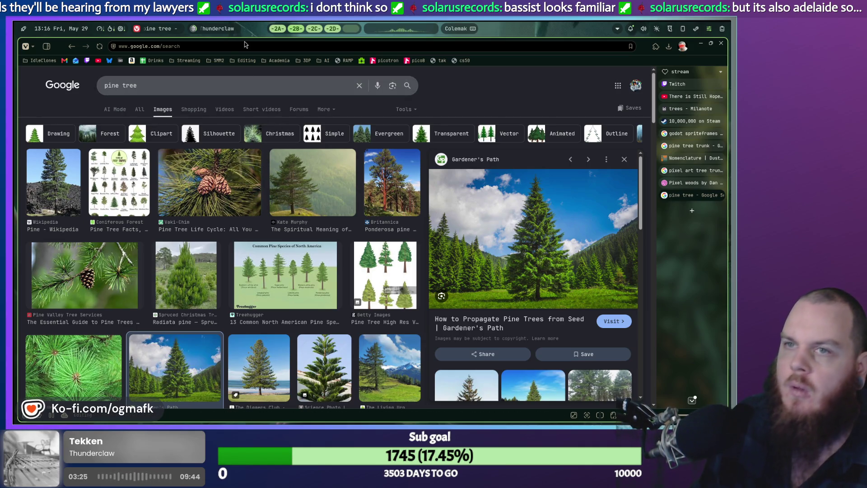
key("alt+Tab")
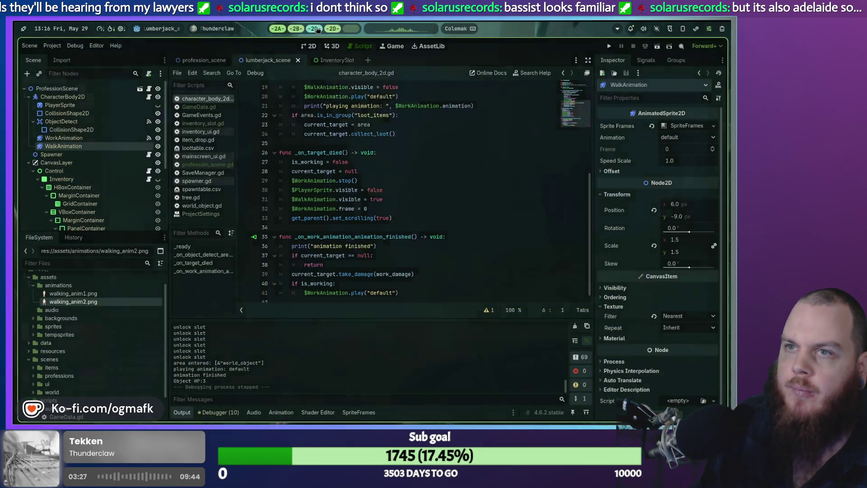
Step: Zoom in on the pine trunk in Aseprite, then reopen the Pixel woods tab
key("alt+Tab")
scroll(277, 183, "up", 3)
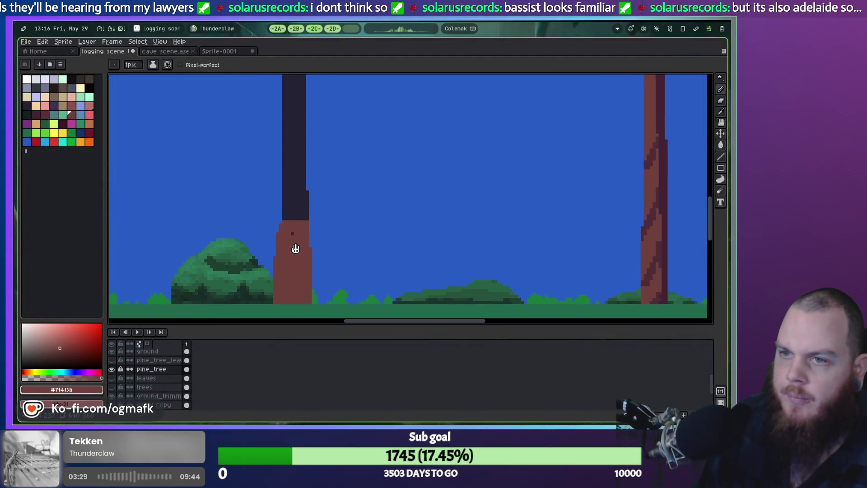
scroll(285, 238, "down", 1)
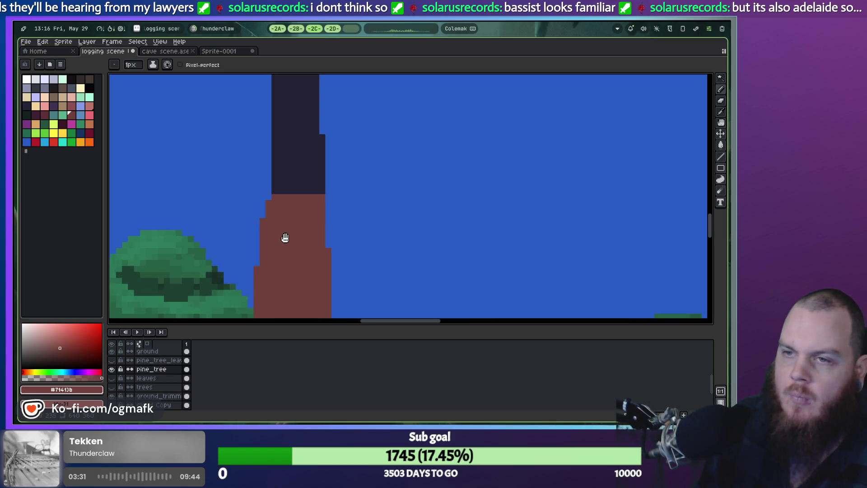
scroll(283, 176, "up", 2)
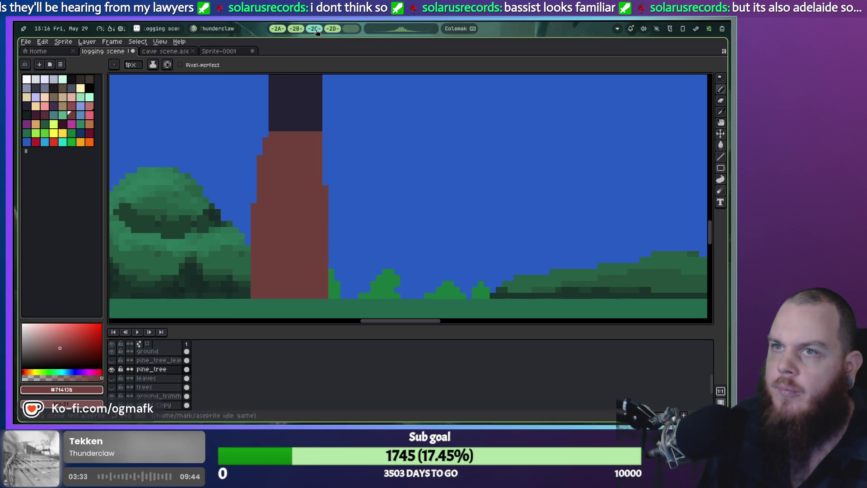
left_click(296, 28)
key("ctrl+shift+Tab")
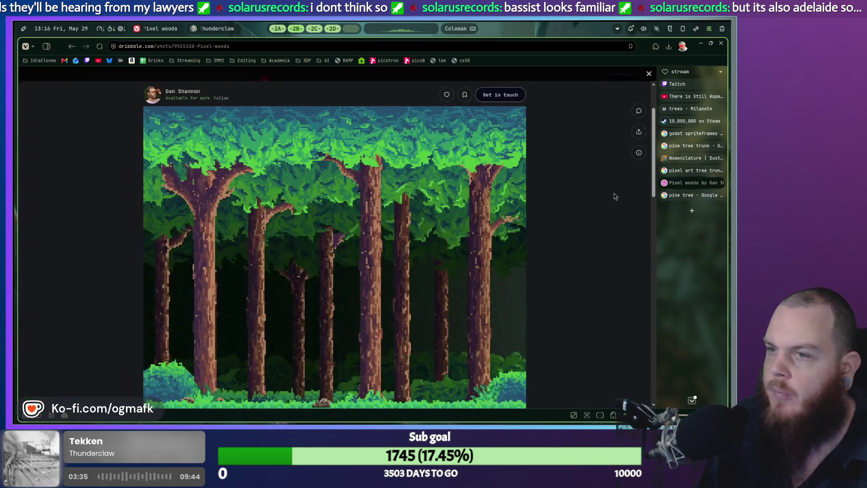
Step: Scroll the Pixel woods shot down to its ground, then return to Aseprite
scroll(485, 208, "down", 2)
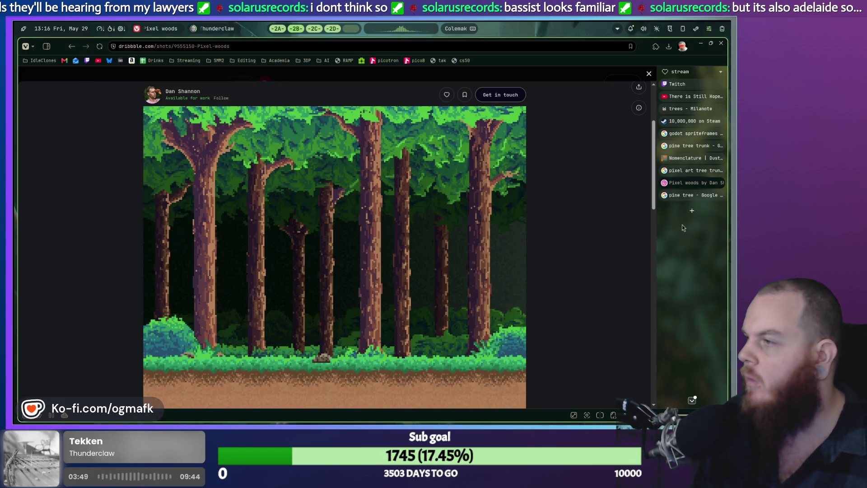
left_click(316, 30)
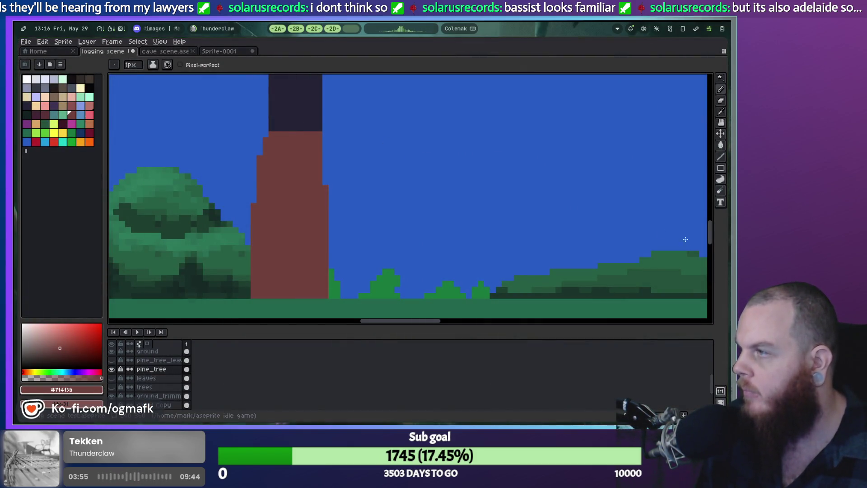
Step: Paint-bucket the left trunk's dark upper part red-brown to match its base
mouse_move(451, 189)
left_mouse_down()
mouse_move(541, 178)
mouse_move(515, 188)
left_mouse_up()
left_click_drag(457, 172, 477, 191)
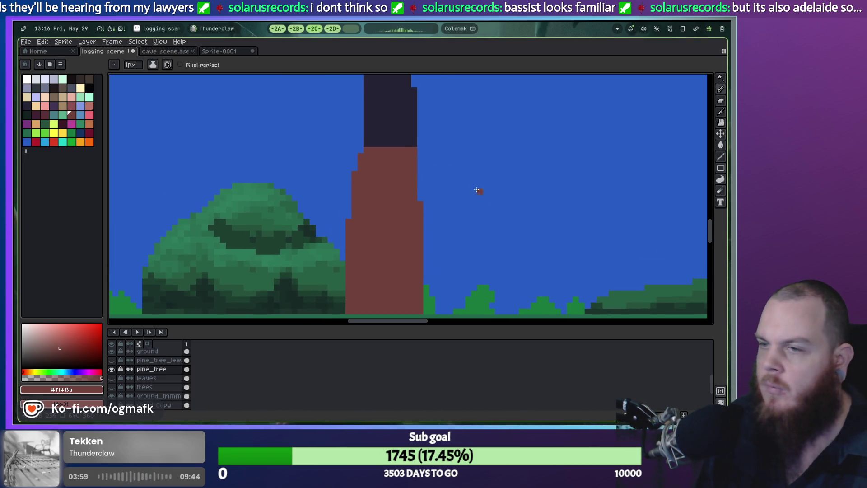
scroll(443, 167, "down", 5)
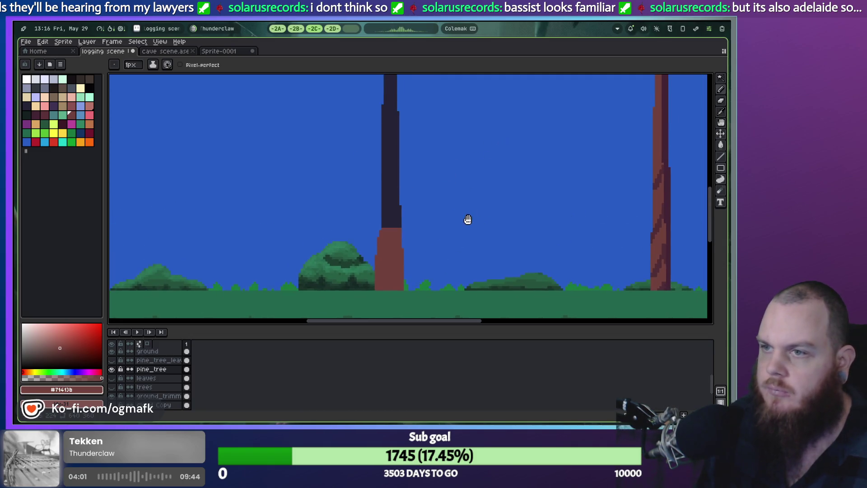
scroll(470, 209, "up", 5)
key("g")
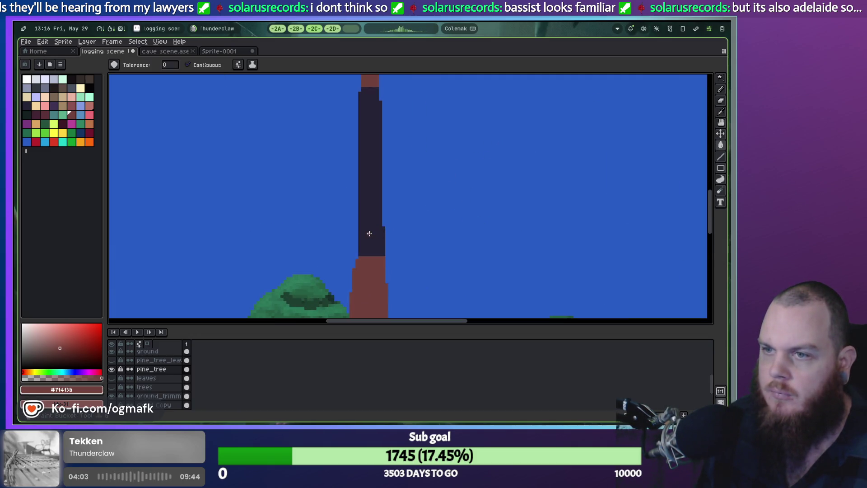
left_click(377, 225)
mouse_move(390, 197)
left_mouse_down()
mouse_move(379, 262)
mouse_move(418, 156)
mouse_move(420, 176)
mouse_move(401, 196)
mouse_move(414, 197)
left_mouse_up()
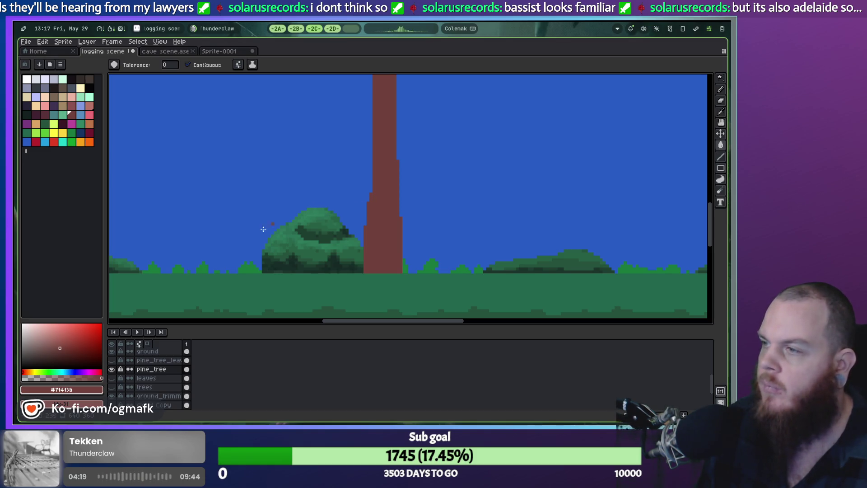
Step: Magic-wand the left trunk and widen it from 13 to 16 pixels
key("w")
left_click(381, 209)
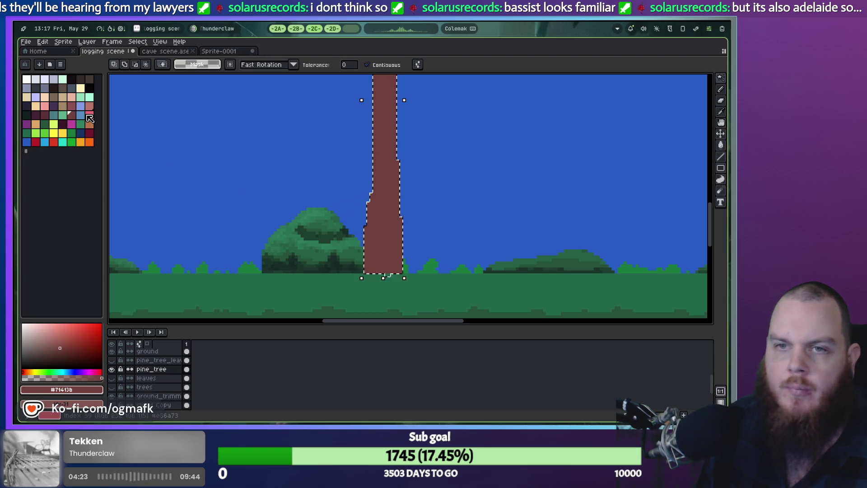
scroll(264, 152, "down", 2)
left_click_drag(299, 204, 293, 229)
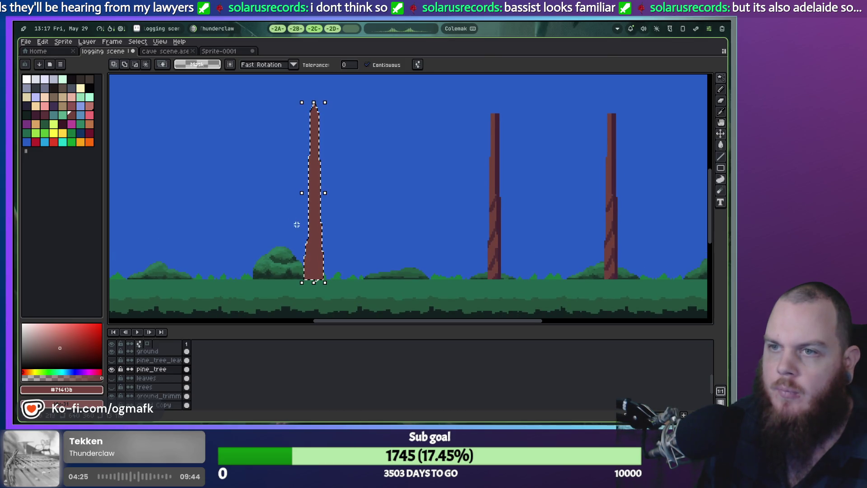
left_click(325, 195)
left_click_drag(325, 193, 329, 193)
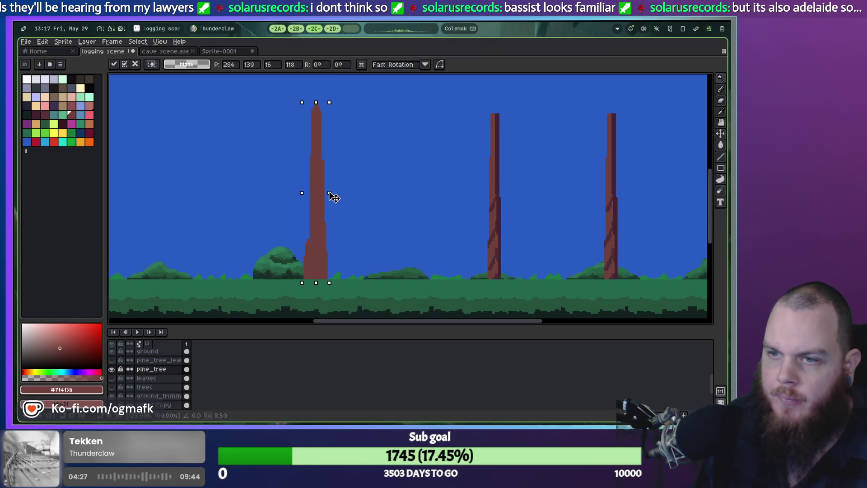
scroll(332, 194, "up", 3)
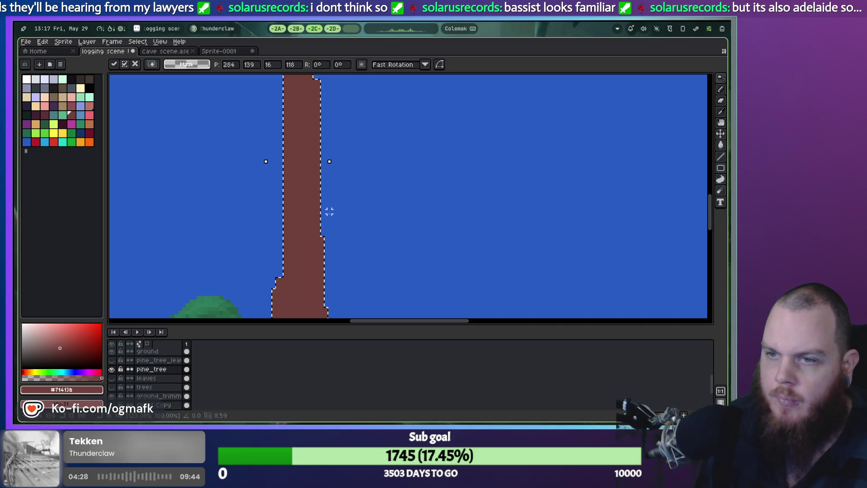
left_click(332, 179)
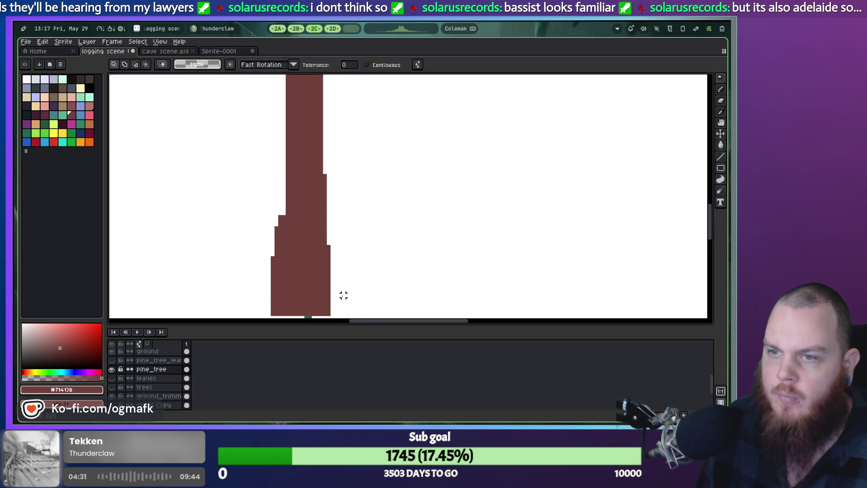
Step: Reselect the trunk with the magic wand, then clear the selection
left_click(316, 262)
left_click_drag(321, 248, 324, 213)
key("ctrl+d")
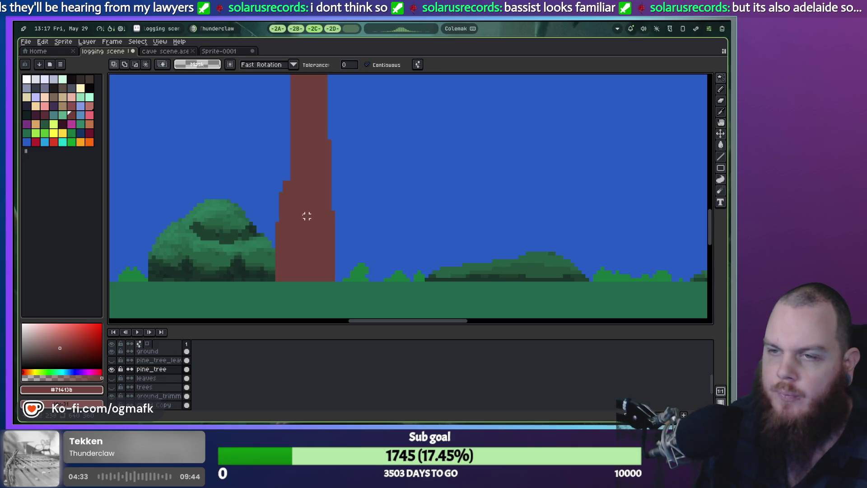
left_click(280, 276)
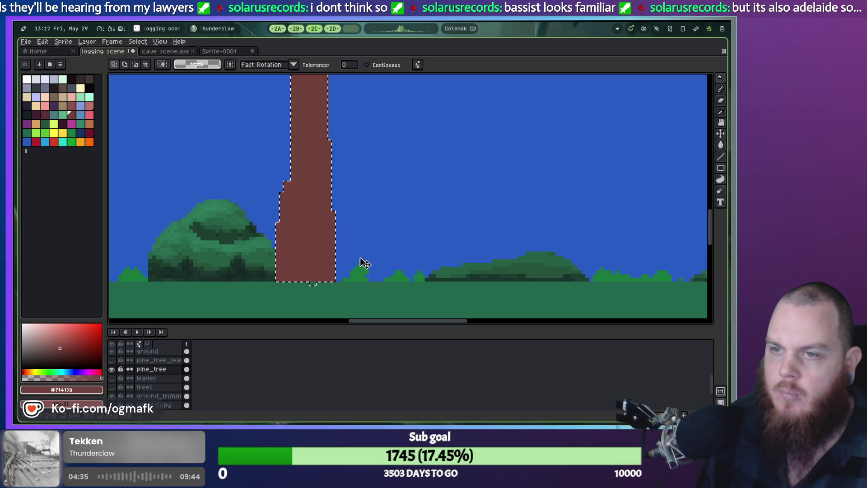
key("ctrl+d")
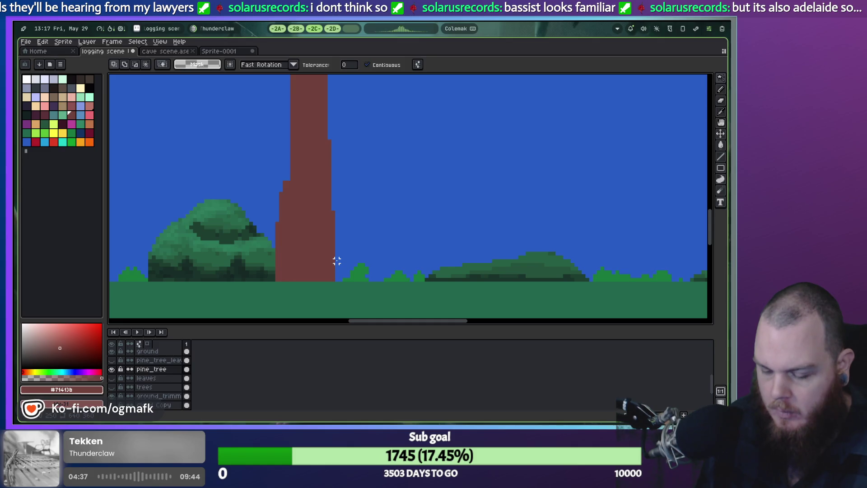
Step: Box-select the trunk's lower section, narrow it one pixel and nudge it into place
key("m")
mouse_move(268, 299)
left_mouse_down()
mouse_move(324, 283)
mouse_move(360, 149)
mouse_move(355, 135)
left_mouse_up()
key("Left")
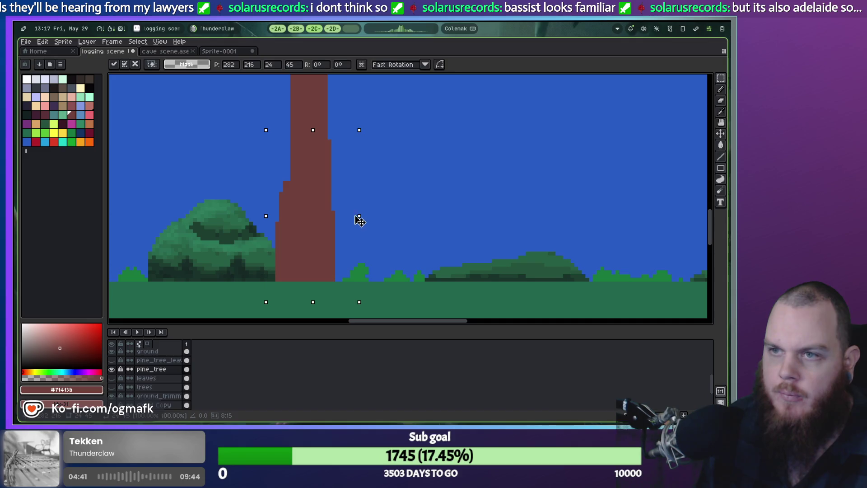
left_click_drag(349, 216, 345, 216)
key("Right")
key("Return")
key("ctrl+d")
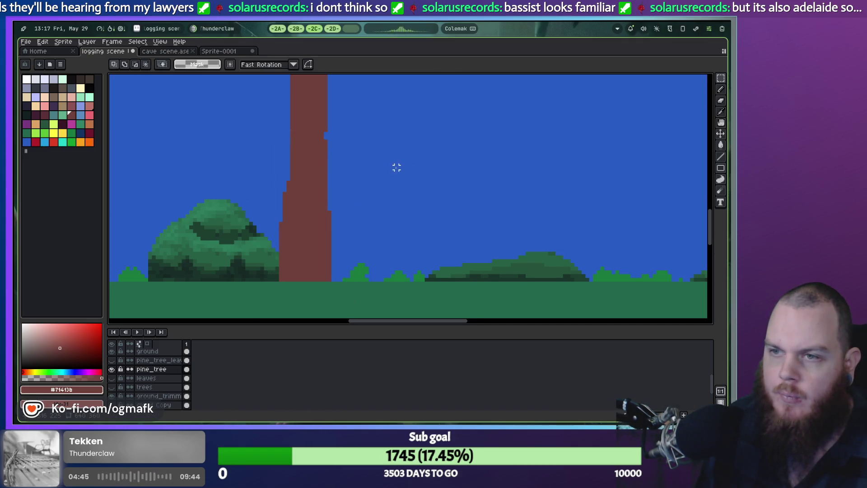
scroll(378, 157, "up", 3)
scroll(377, 243, "up", 2)
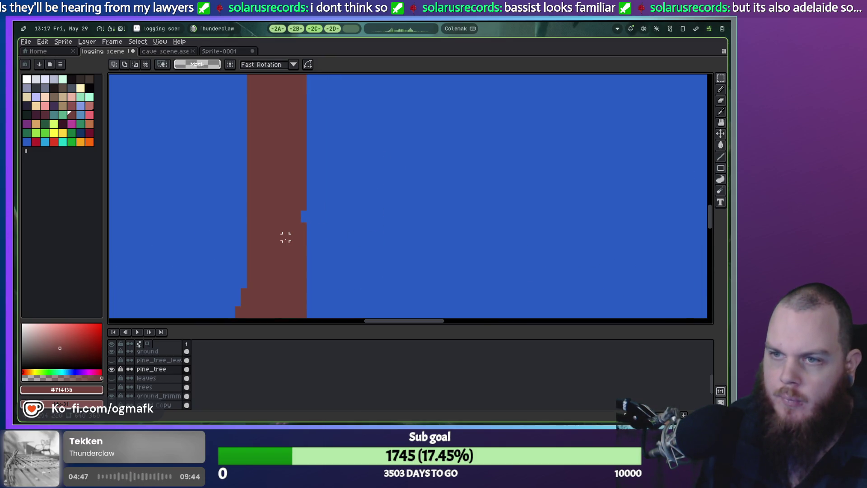
Step: Repaint the trunk's stepped left-edge column back to sky colour
key("b")
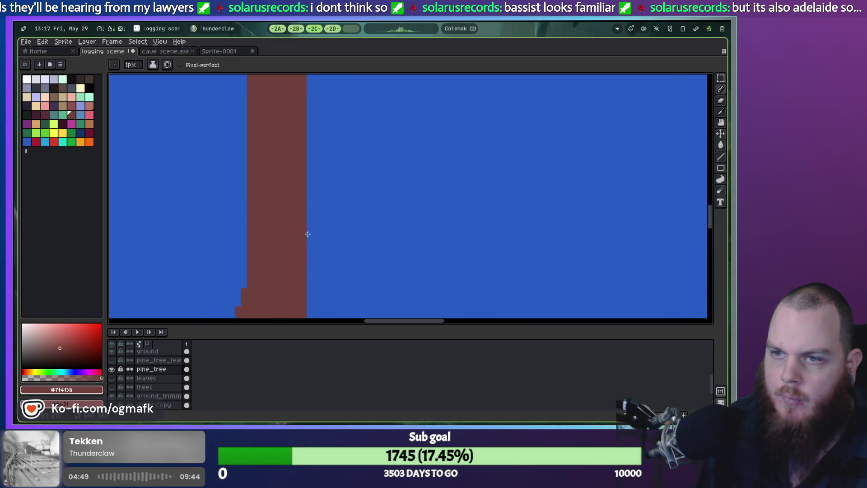
scroll(306, 230, "down", 2)
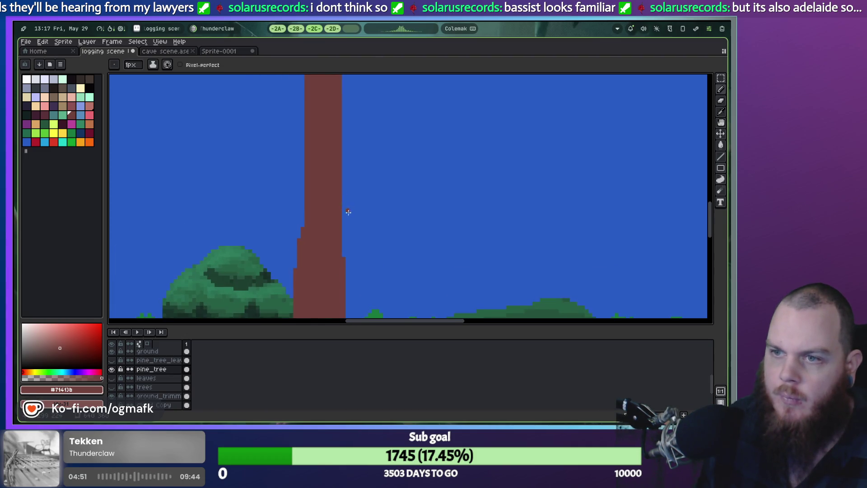
scroll(348, 211, "up", 2)
key("i")
key("e")
left_click_drag(282, 214, 283, 300)
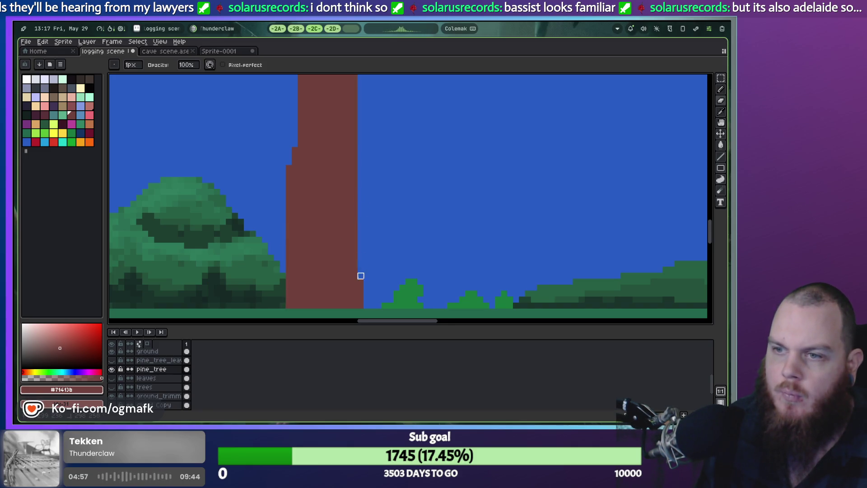
scroll(385, 218, "down", 4)
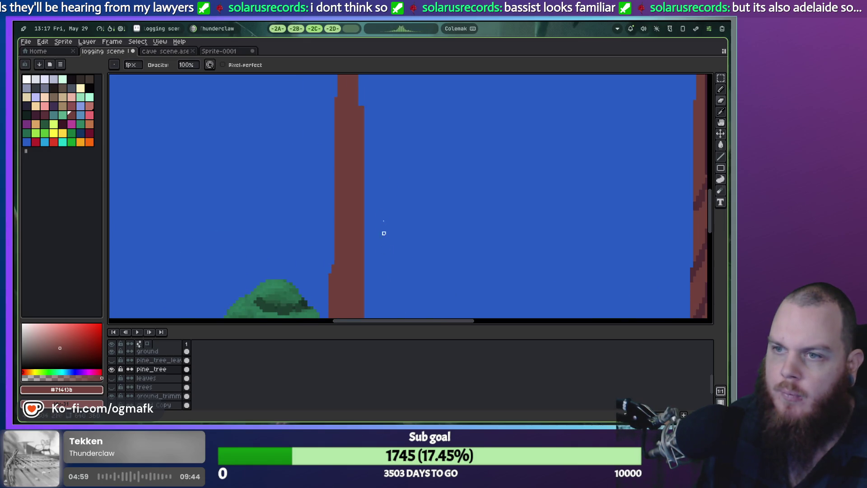
scroll(386, 217, "down", 1)
scroll(385, 216, "up", 3)
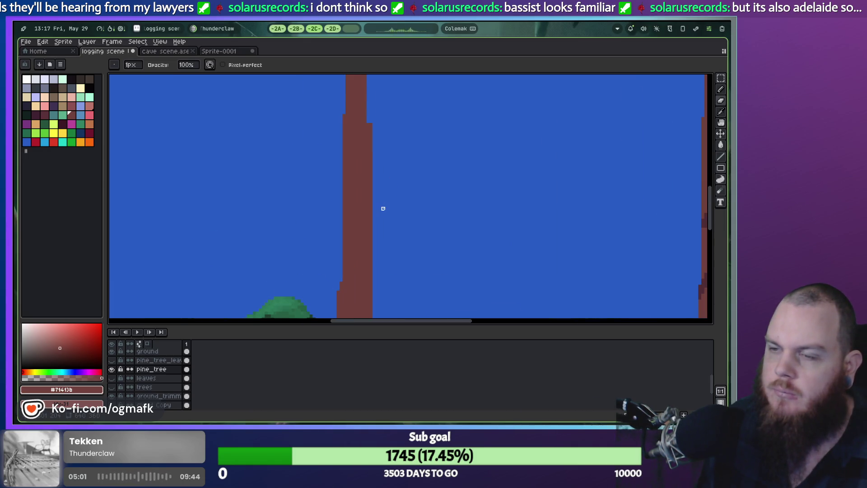
scroll(386, 216, "down", 1)
scroll(388, 217, "up", 1)
left_click_drag(388, 217, 393, 131)
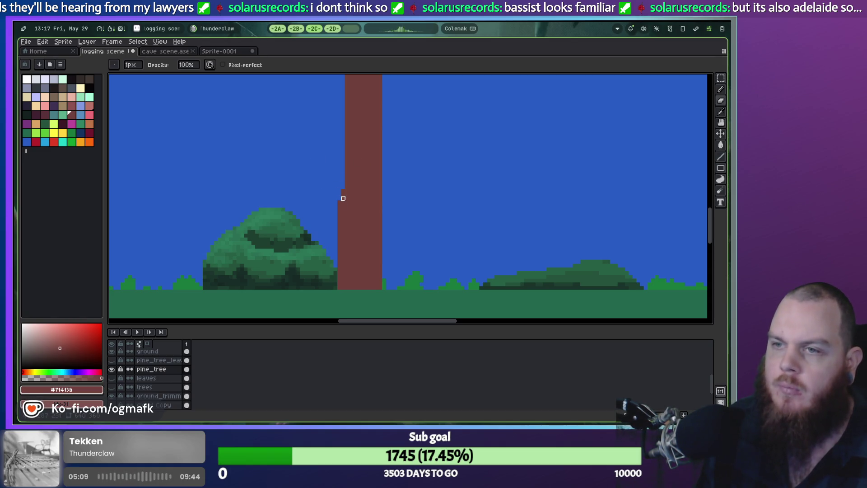
Step: Draw a vertical brown line along the trunk's edge, then magic-wand select the trunk
left_click(721, 156)
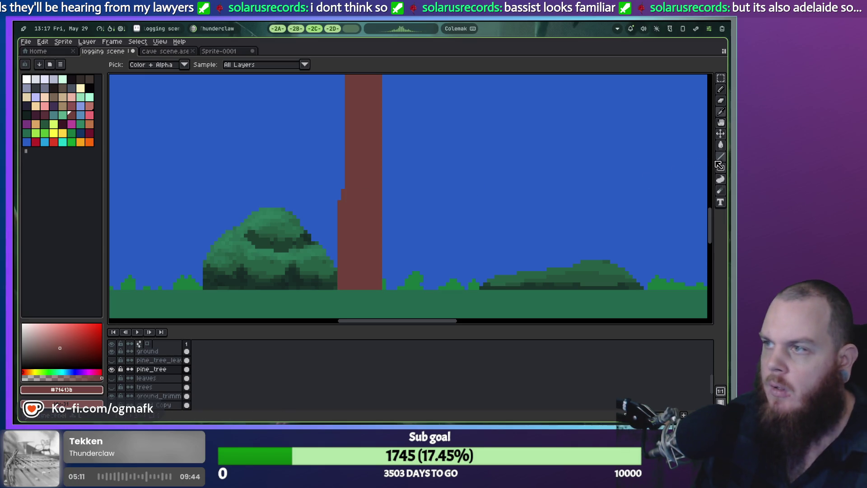
left_click_drag(339, 188, 339, 87)
left_click_drag(354, 121, 339, 189)
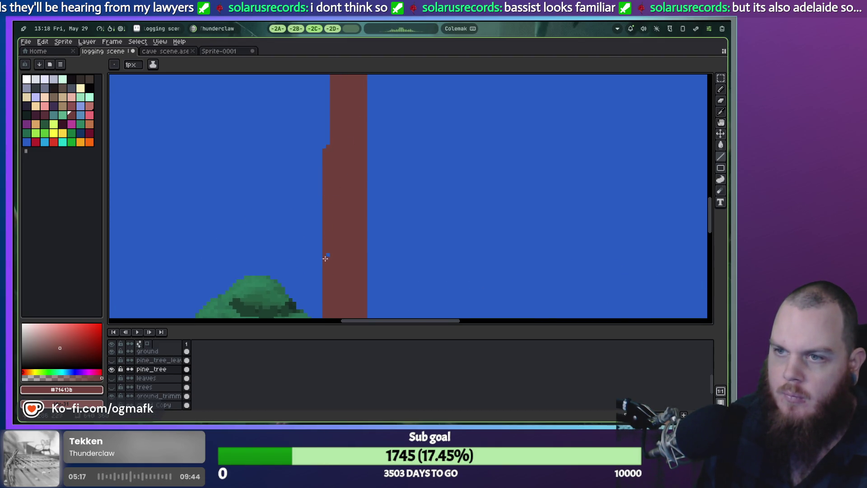
scroll(328, 255, "up", 3)
left_click_drag(325, 226, 333, 90)
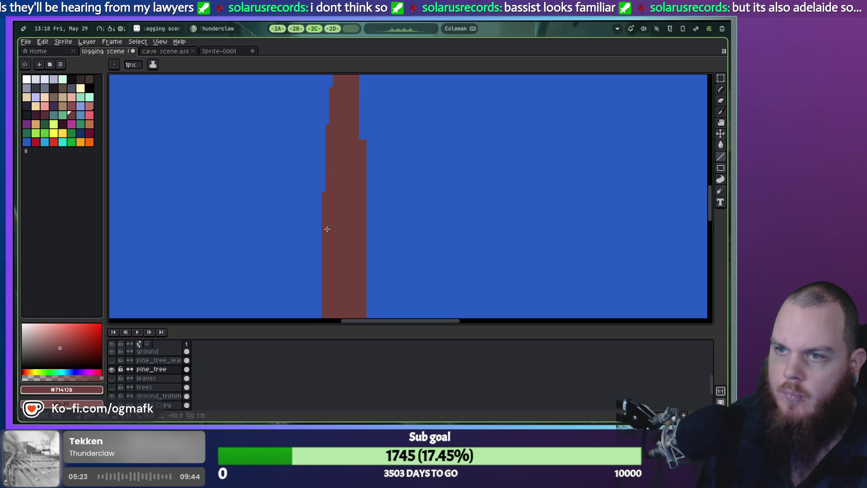
scroll(370, 188, "down", 3)
scroll(366, 186, "up", 3)
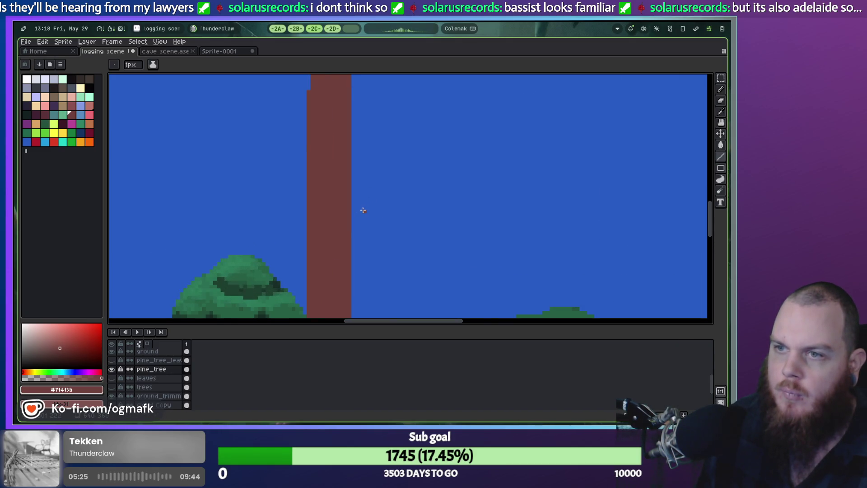
scroll(354, 158, "down", 3)
scroll(357, 188, "up", 2)
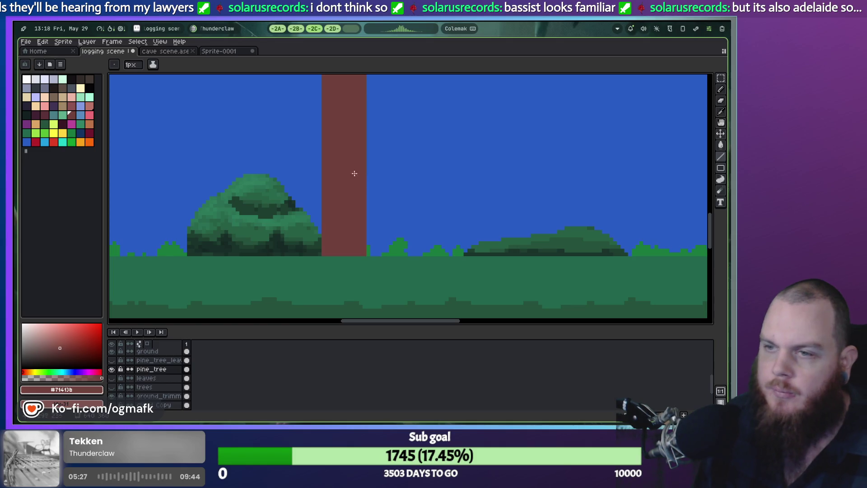
scroll(280, 190, "up", 2)
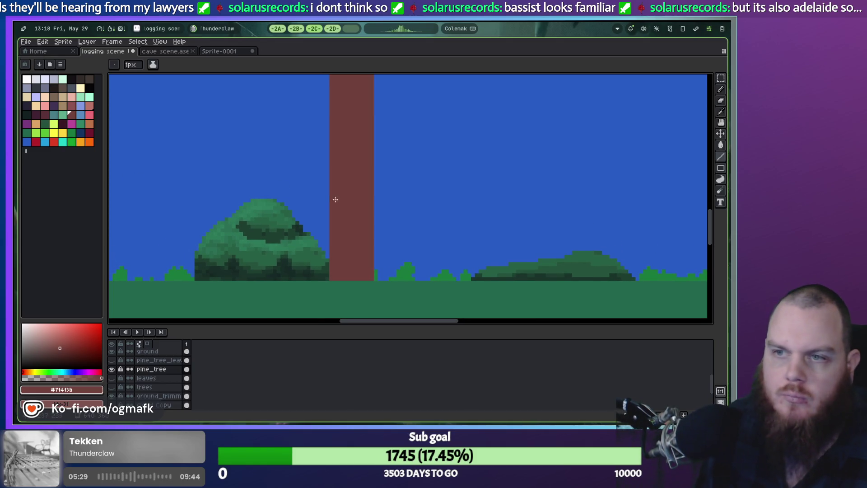
key("w")
left_click(347, 204)
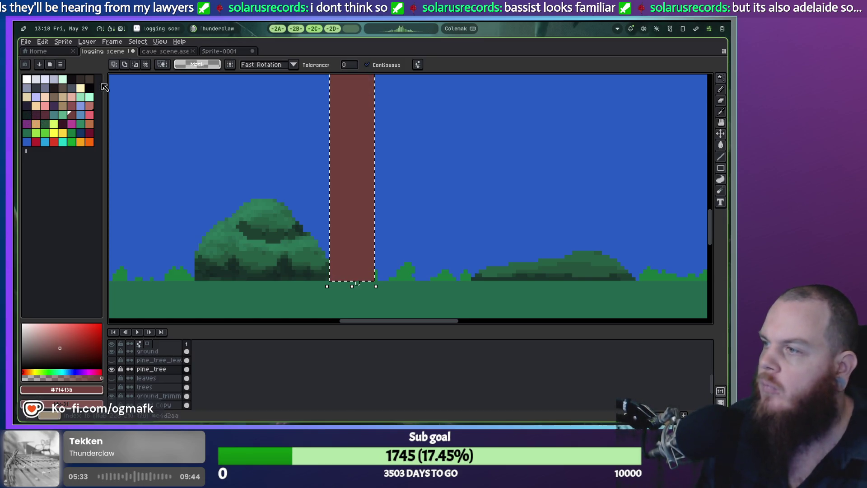
Step: Choose the darker brown swatch and a 3 px pencil for trunk shading, then move to the Steam workspace
left_click(81, 80)
key("b")
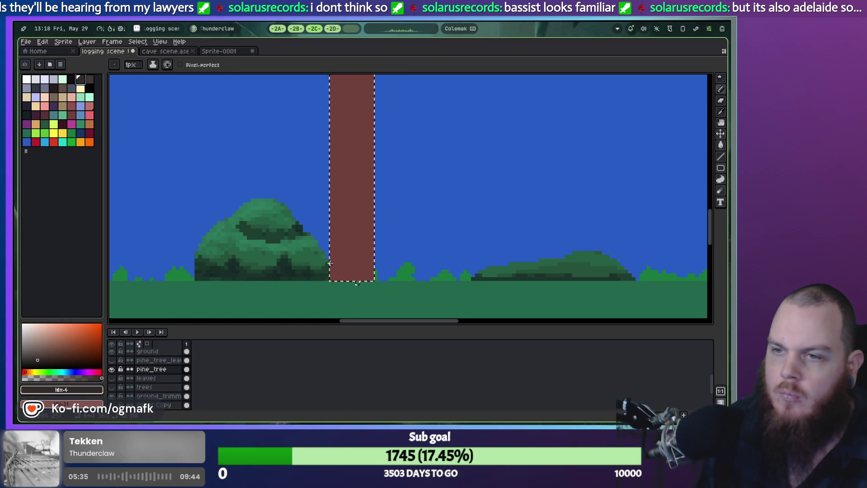
key("w")
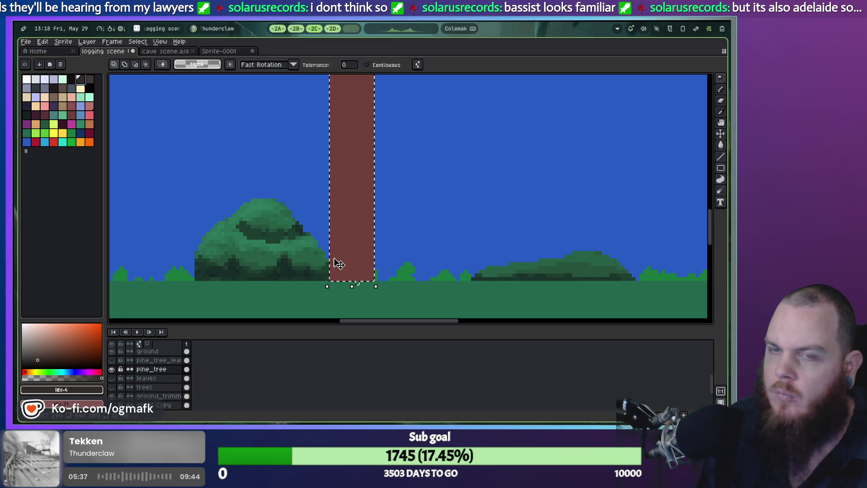
key("b")
key("plus")
key("plus")
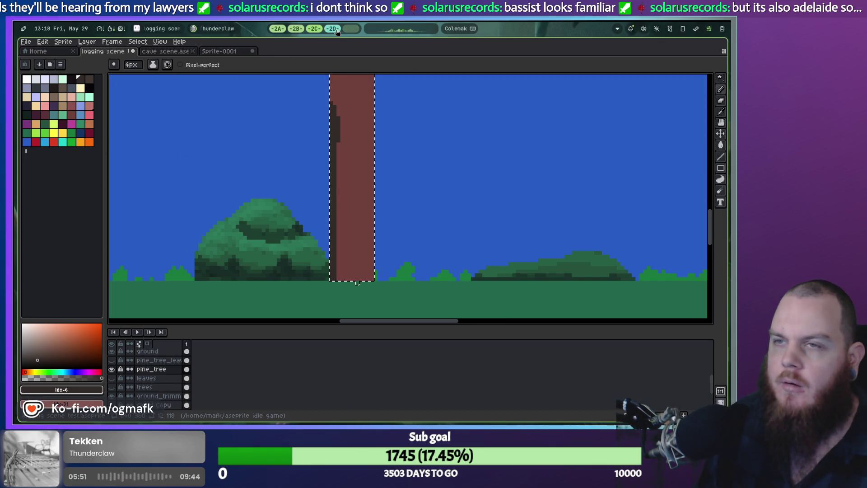
left_click(294, 29)
left_click(314, 29)
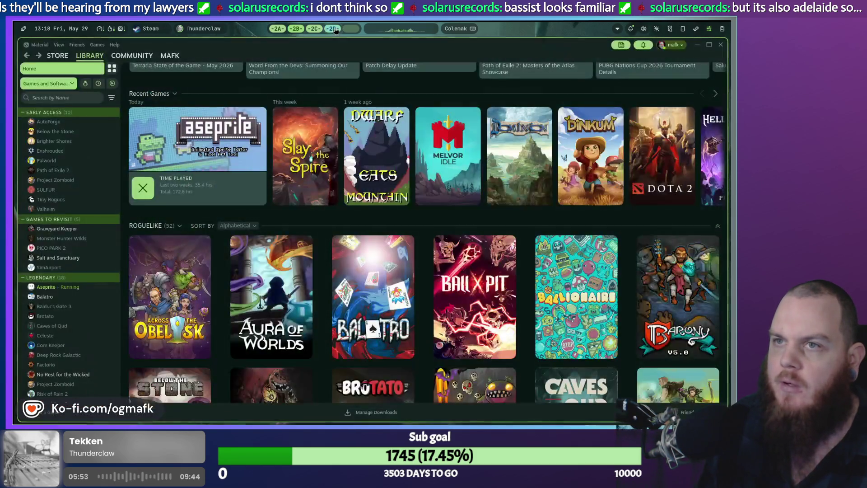
Step: Close the There is Still Hope and pine tree search tabs, and move the Twitch tab to the bottom
left_click(296, 28)
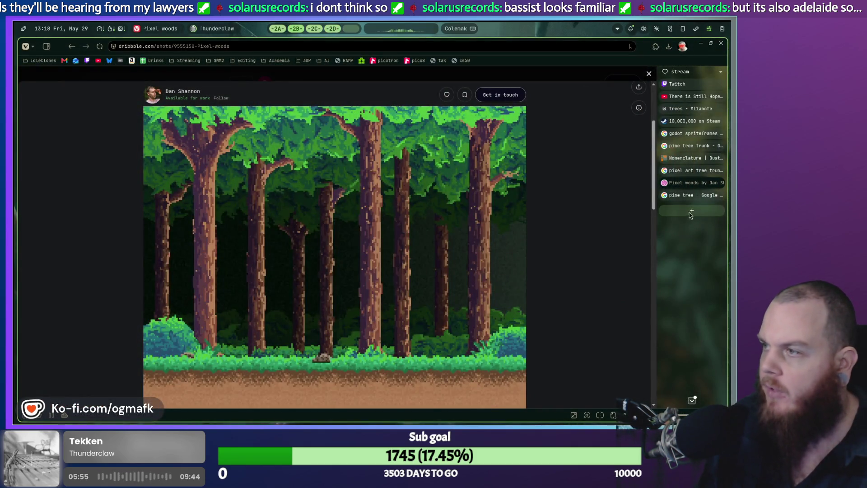
middle_click(691, 96)
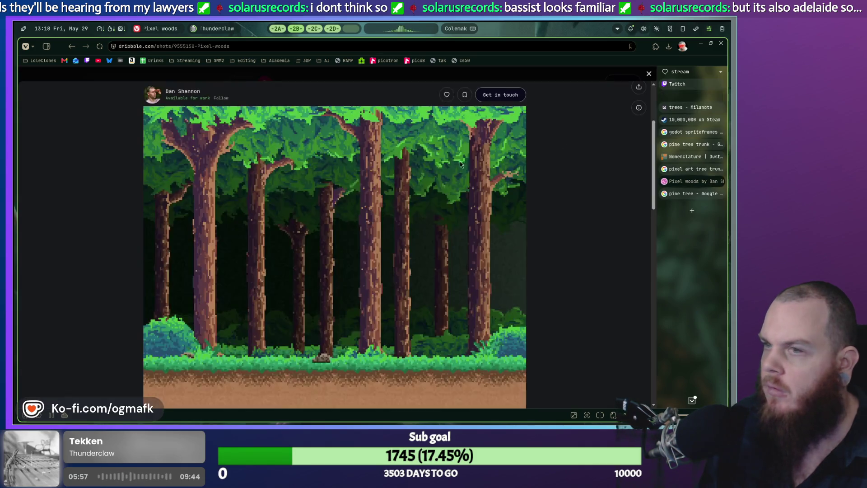
left_click(682, 183)
left_click(720, 182)
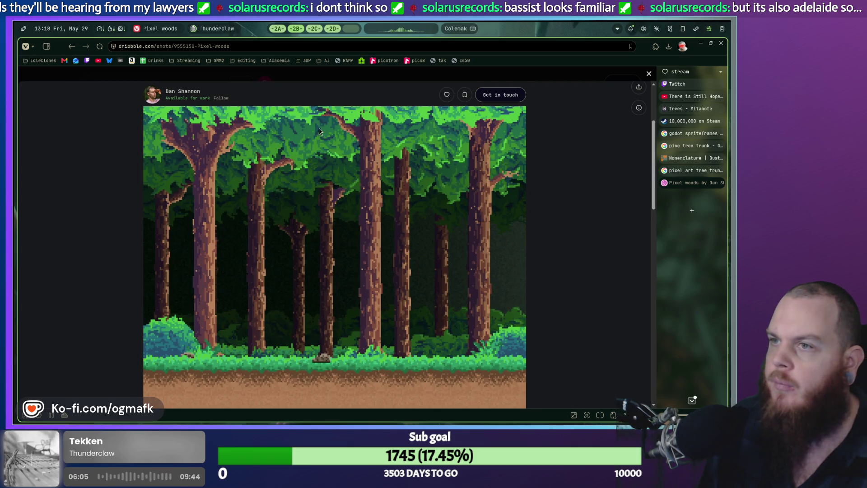
left_click(683, 85)
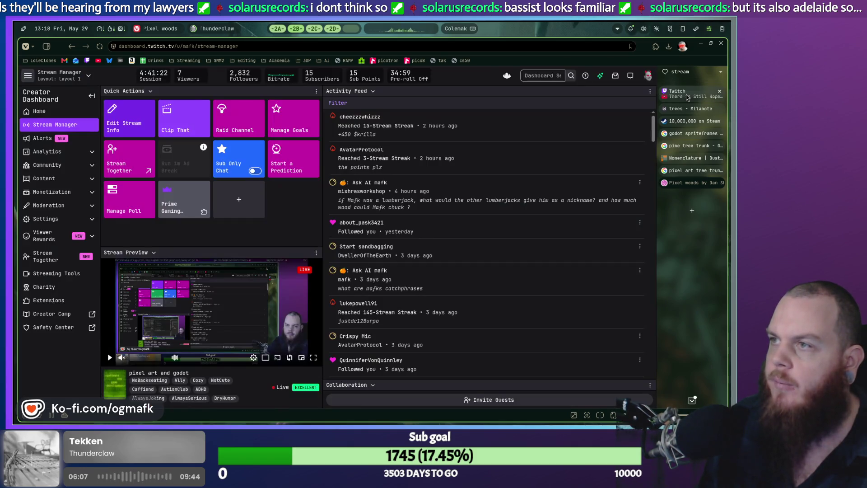
left_click_drag(683, 86, 698, 227)
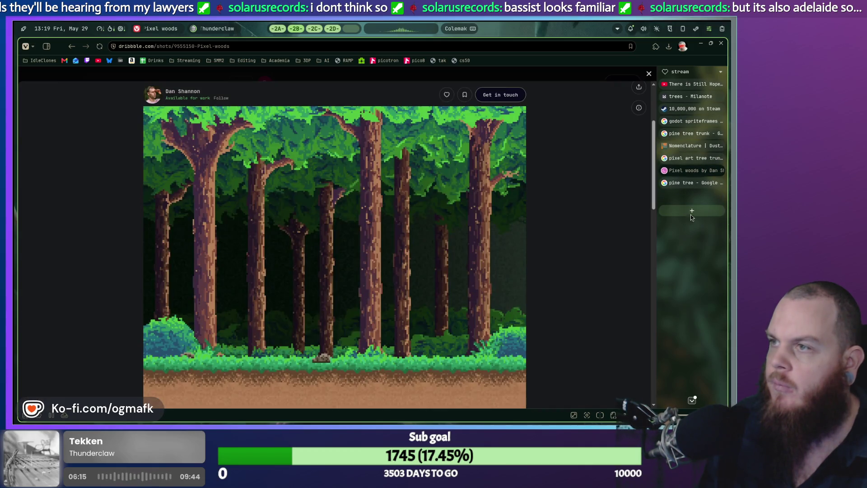
left_click(683, 186)
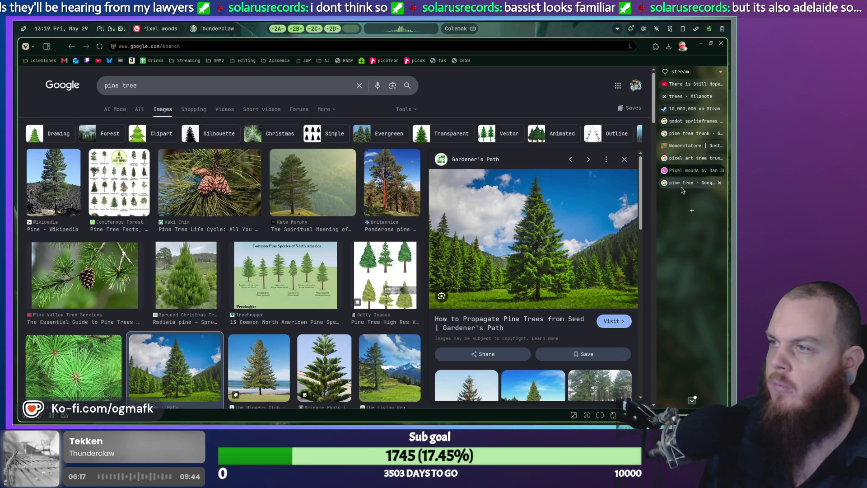
key("Escape")
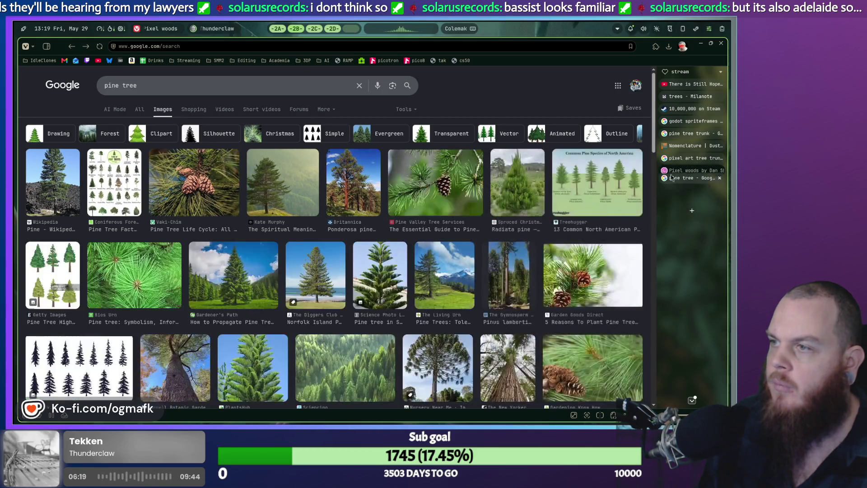
middle_click(676, 182)
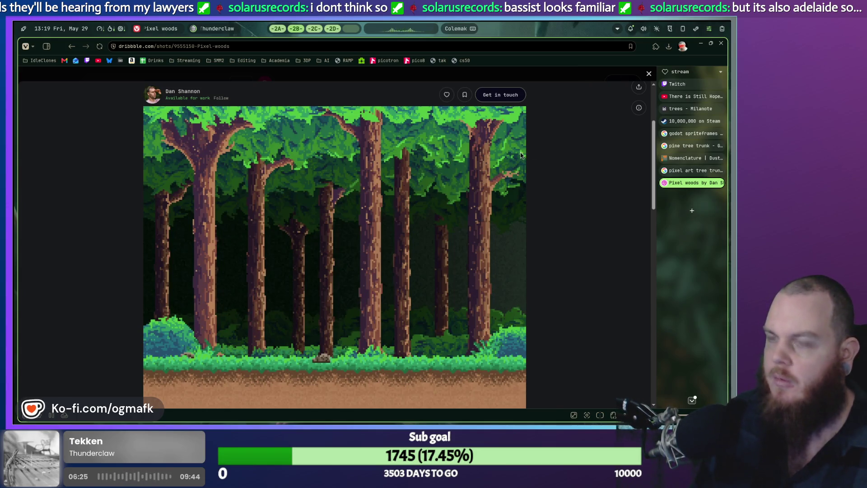
Step: Cycle through the Steam and browser workspaces and launch Vivaldi on an empty workspace
key("super+space")
left_click(278, 28)
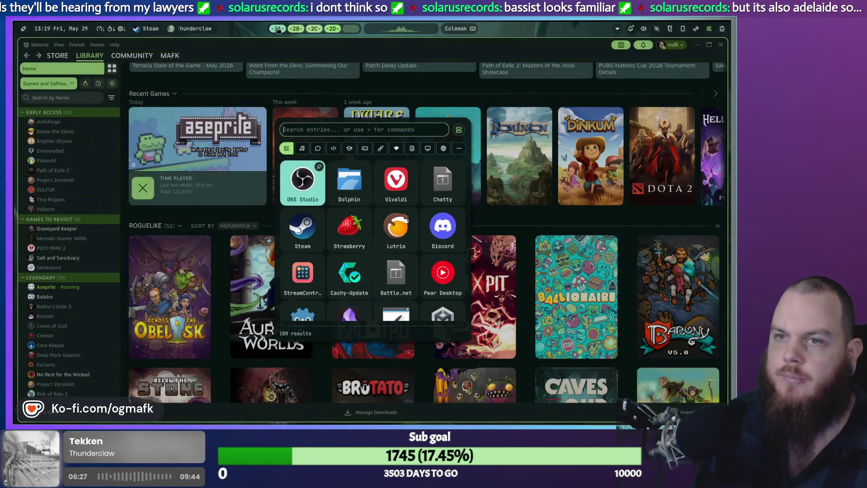
left_click(292, 29)
left_click(333, 30)
left_click(352, 30)
left_click(374, 168)
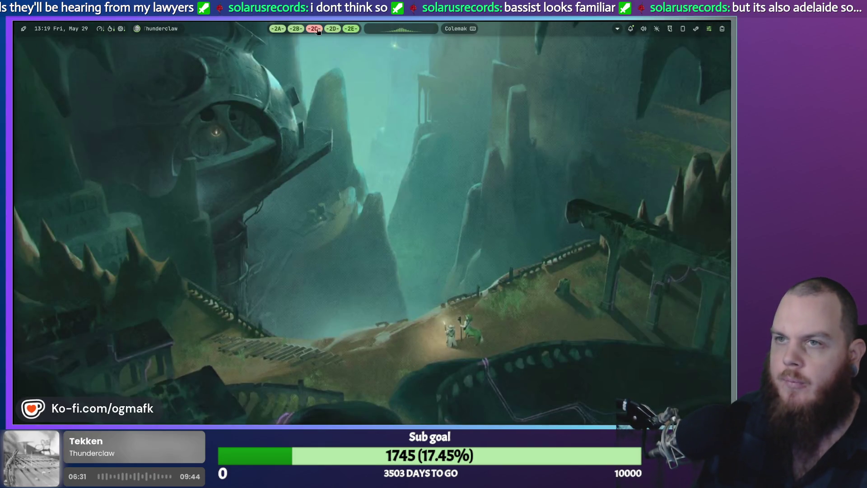
left_click(317, 32)
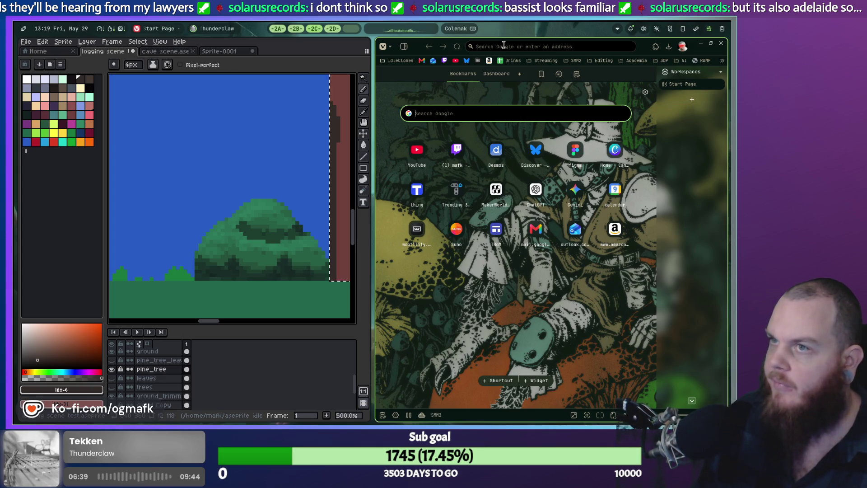
Step: Close the Pixel woods browser window, relaunch Vivaldi, and return to the Aseprite workspace
left_click(297, 29)
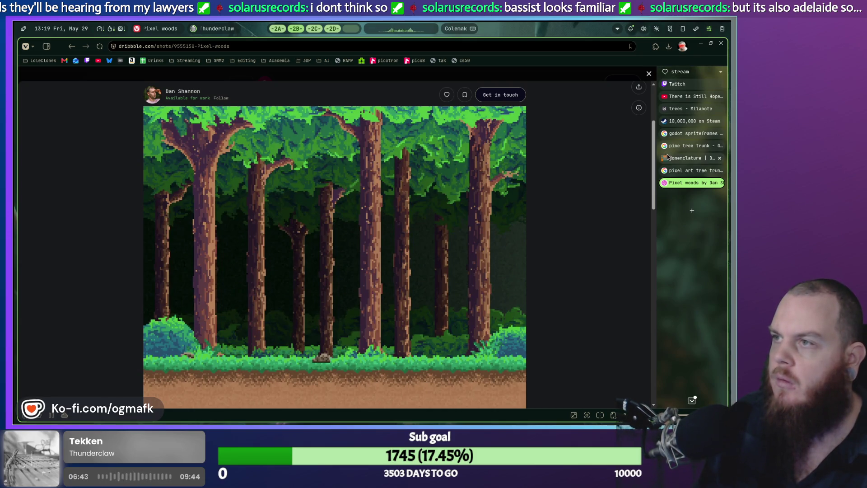
key("super+q")
key("super")
left_click(396, 187)
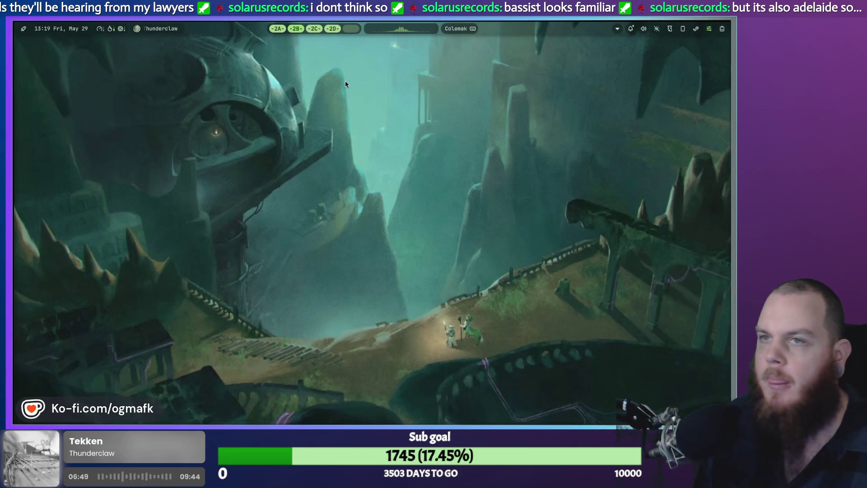
left_click(317, 29)
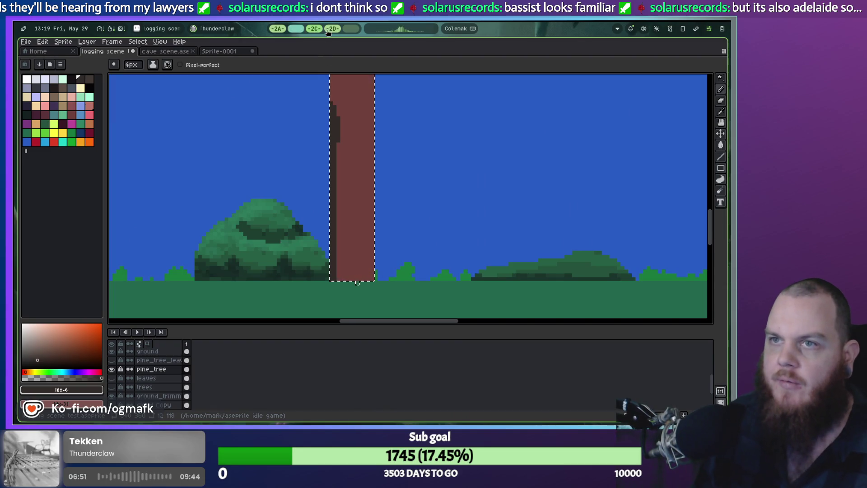
Step: Launch Vivaldi from the launcher, then cycle through the workspaces to an empty one
left_click(334, 31)
key("super")
left_click(401, 179)
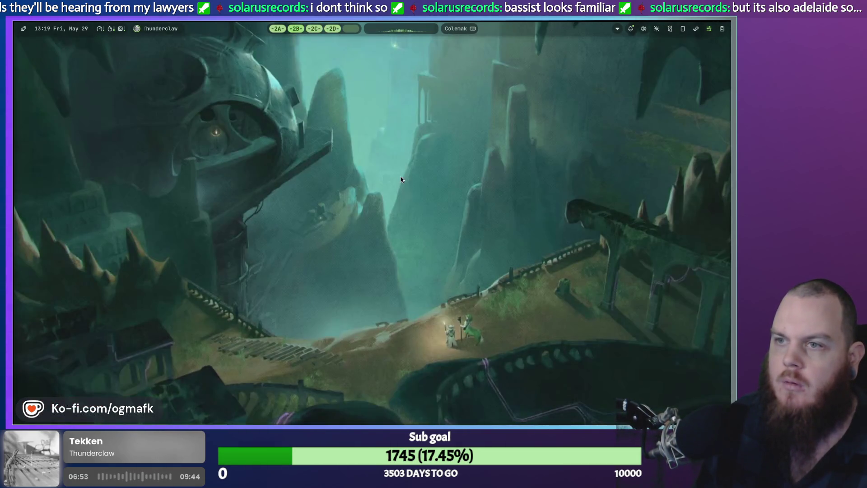
left_click(314, 29)
left_click(296, 29)
left_click(280, 29)
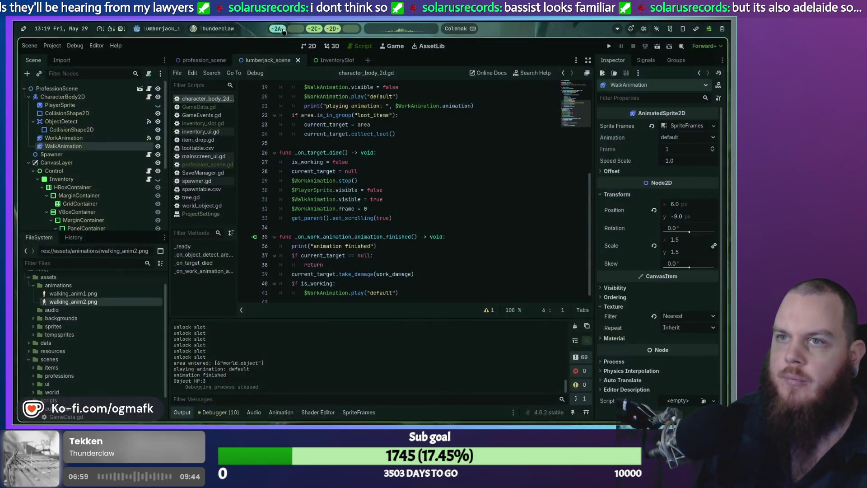
left_click(350, 28)
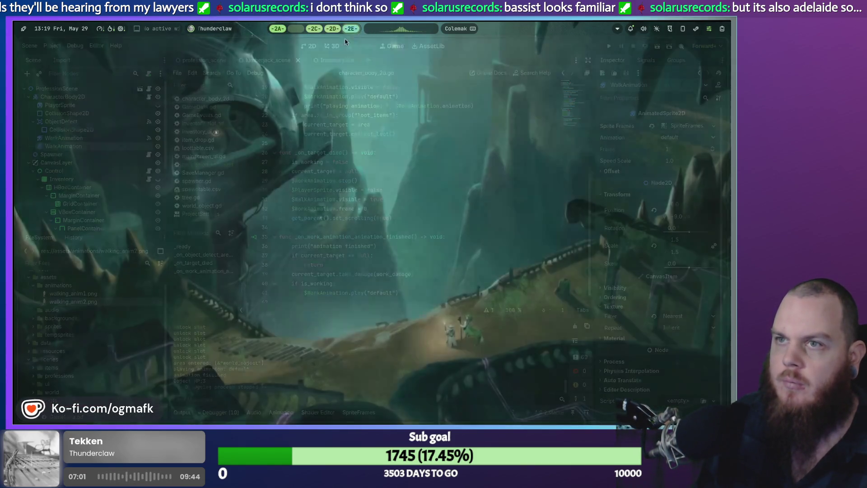
Step: Run killall vivaldi in a new kitty terminal, close it, and relaunch Vivaldi
key("super+Return")
type("killall vivaldi")
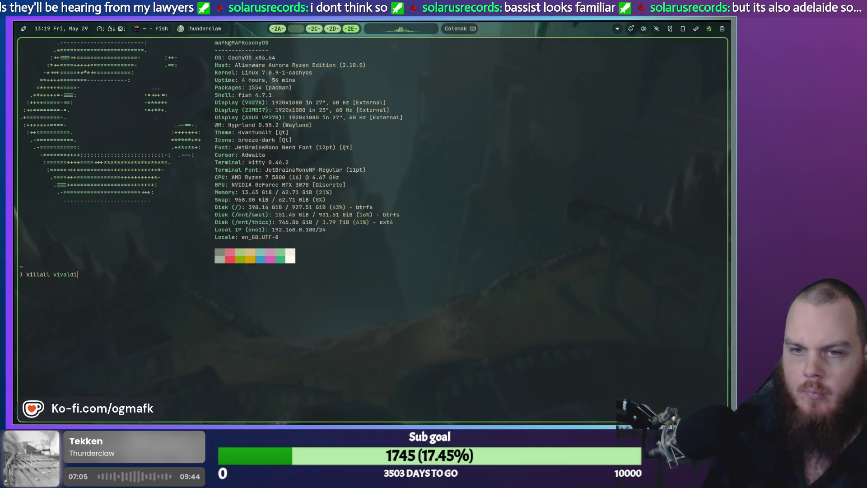
type("illall vivaldi")
key("Return")
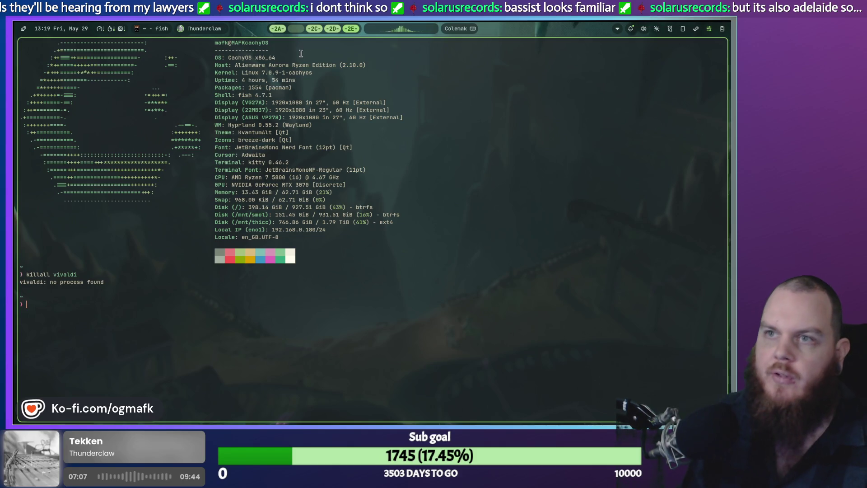
key("super+q")
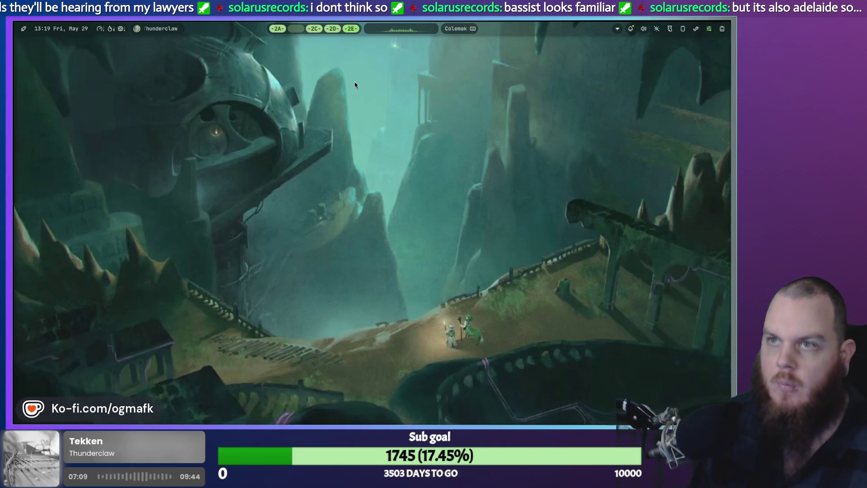
key("super")
left_click(398, 180)
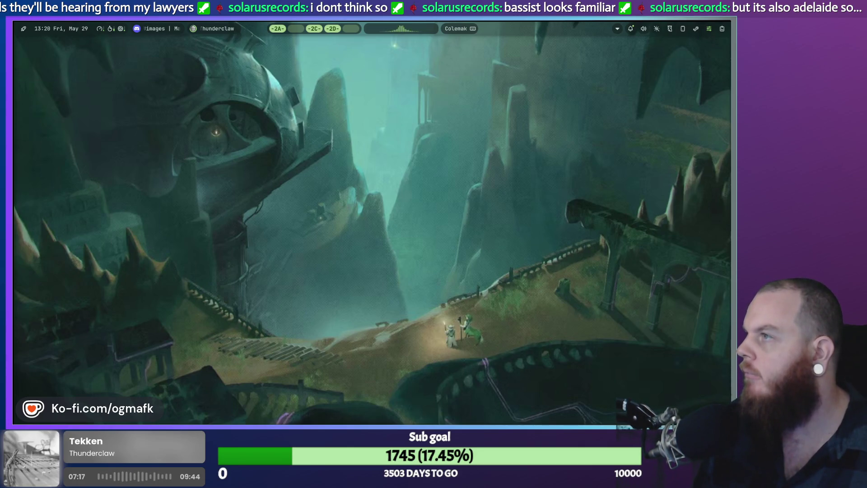
Step: Cycle through the Steam and Godot workspaces back to Aseprite, and pick a light green colour
key("super")
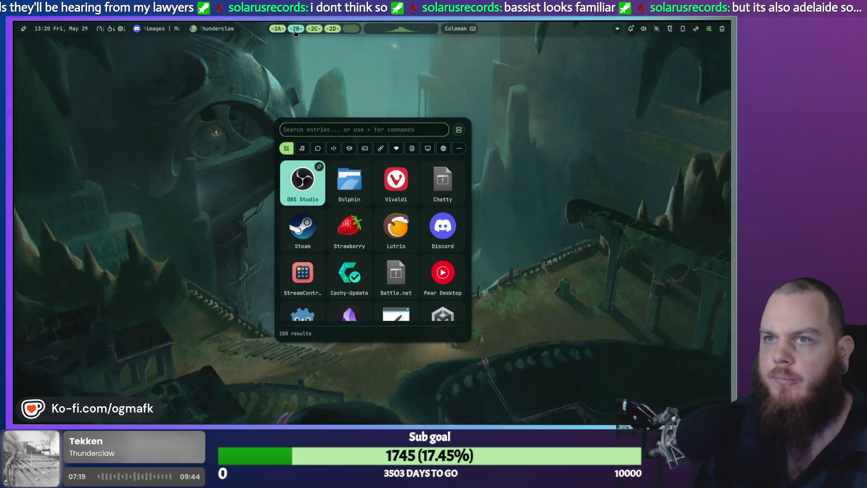
left_click(295, 29)
left_click(313, 29)
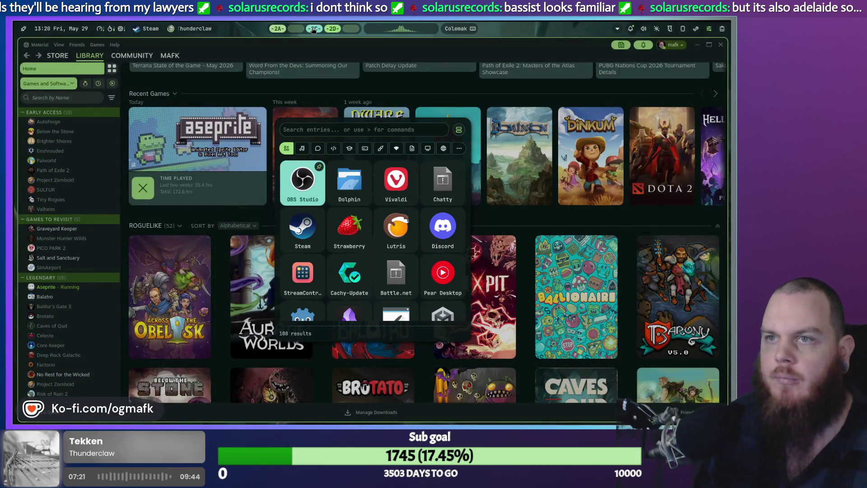
left_click(296, 29)
left_click(277, 29)
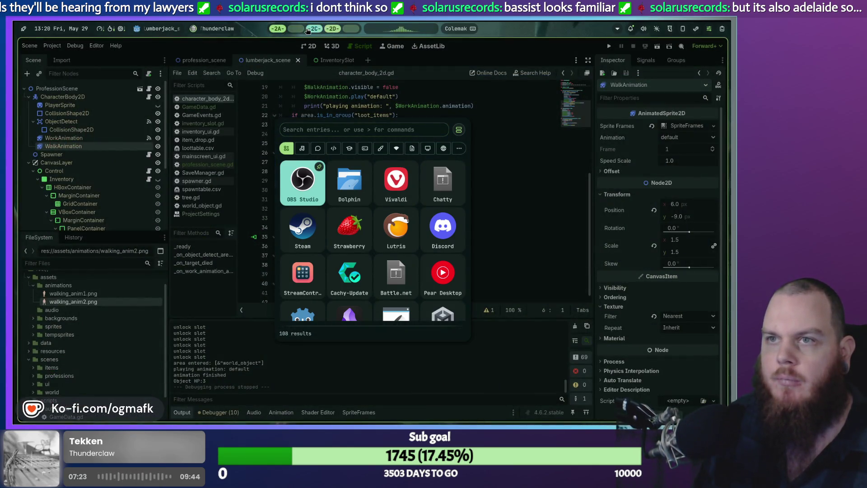
left_click(313, 29)
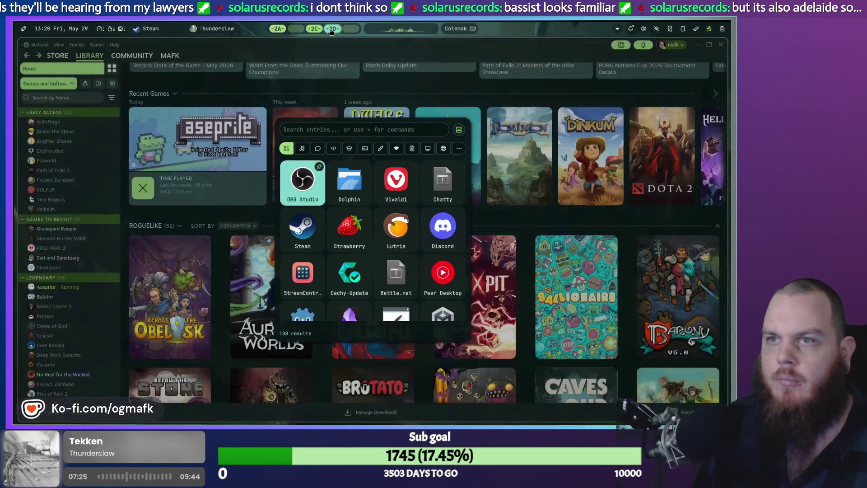
left_click(295, 29)
key("Escape")
scroll(356, 167, "up", 4)
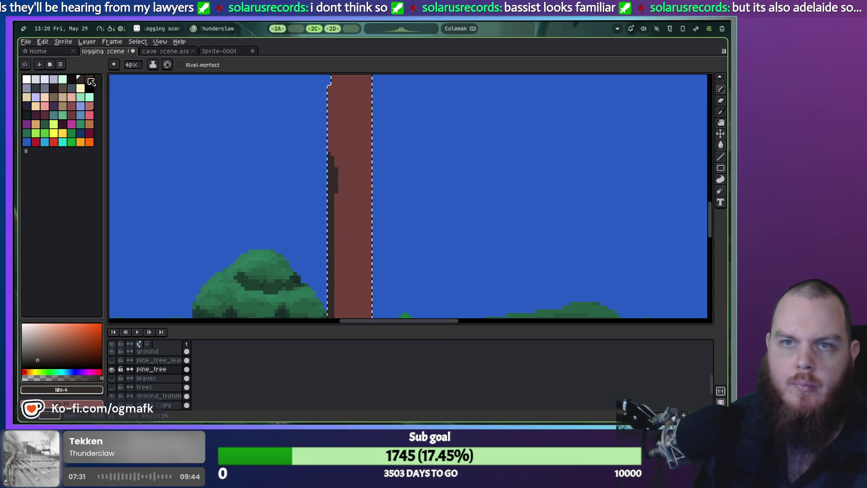
left_click(63, 80)
Step: Deselect the trunk and sort the palette colours by hue
left_click(72, 123)
left_click(89, 141)
key("ctrl+d")
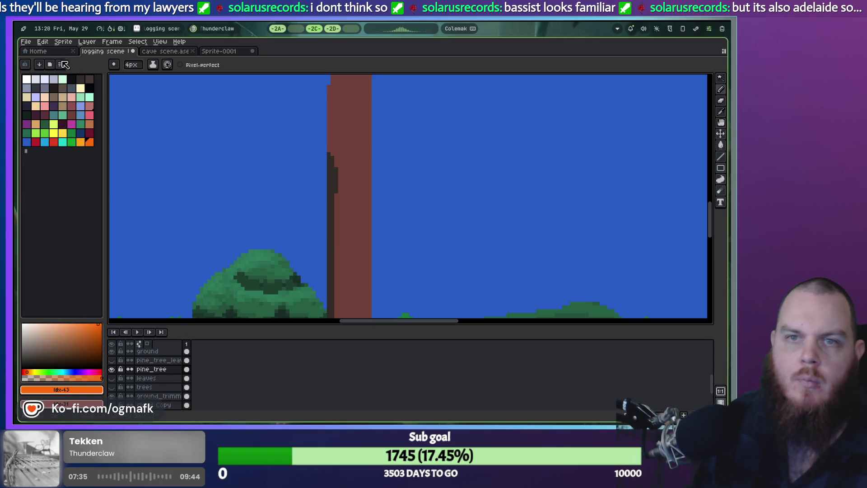
left_click(49, 64)
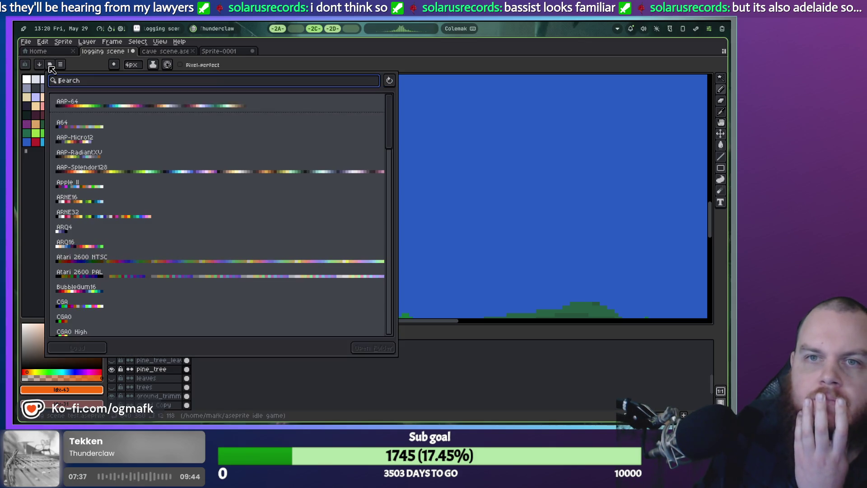
left_click(39, 64)
left_click(39, 64)
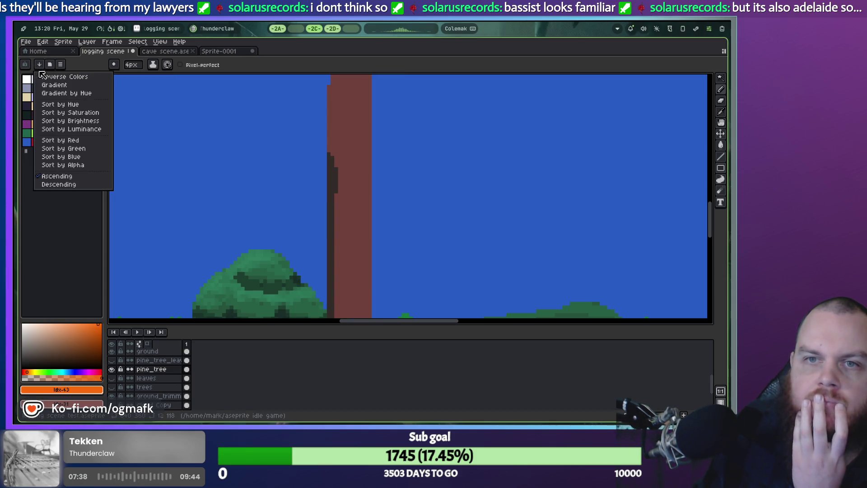
left_click(47, 104)
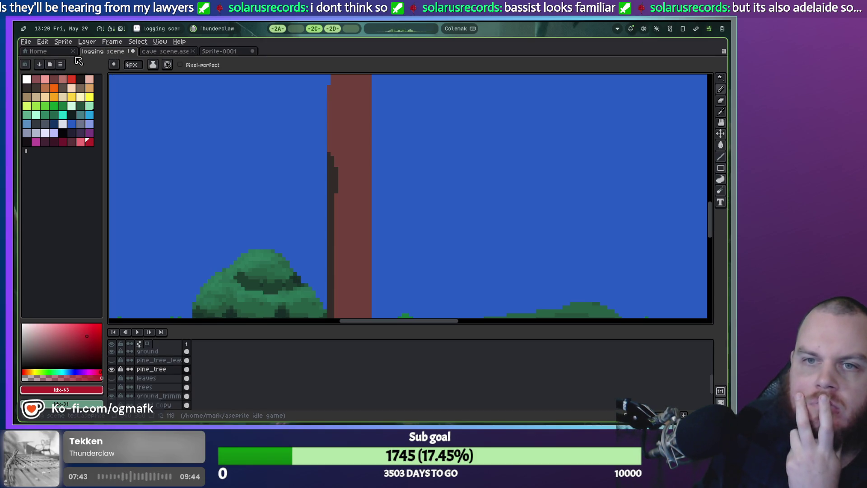
Step: Sort the palette from dark to light and try the dark purple and teal swatches
left_click(40, 65)
left_click(40, 65)
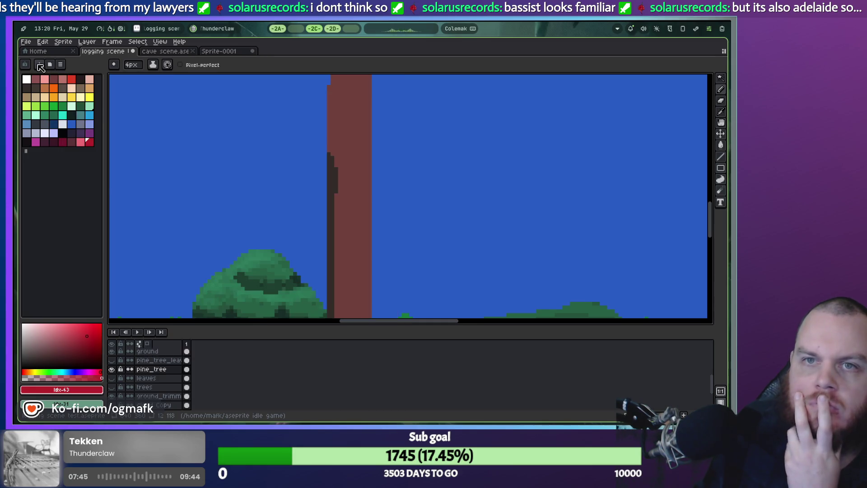
left_click(40, 64)
left_click(53, 121)
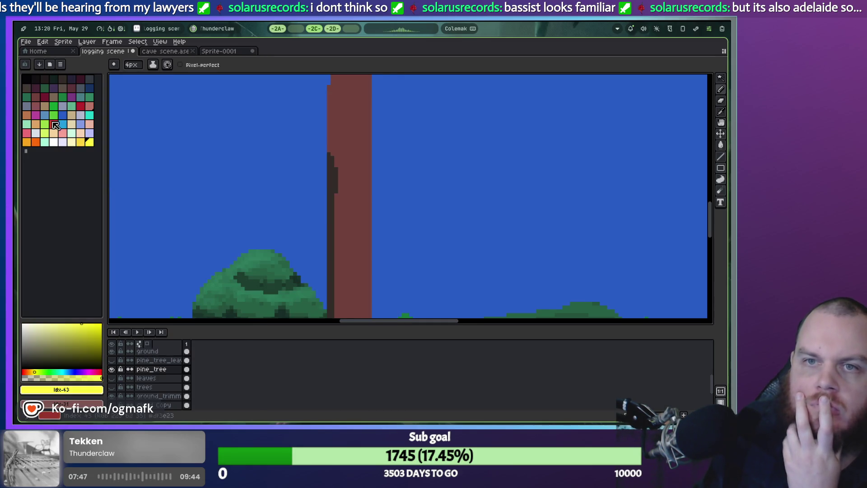
left_click(56, 88)
left_click(53, 79)
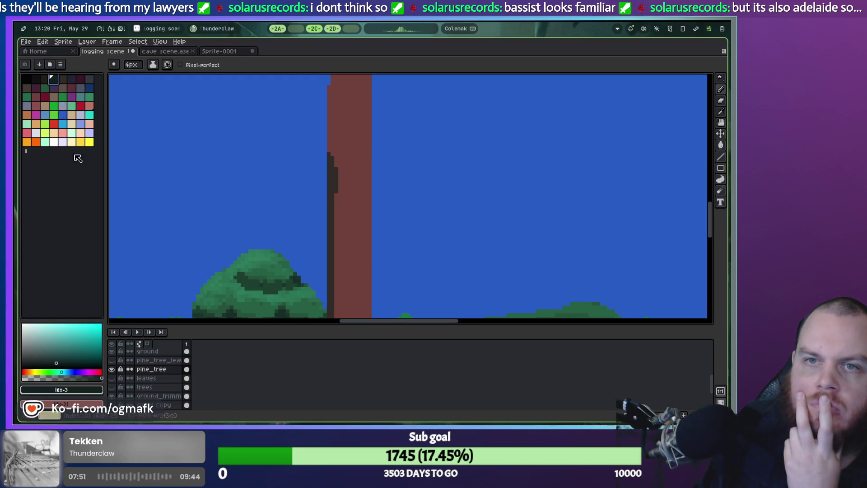
Step: Try other palette sorts, then arrange it as a gradient and as a gradient by hue
left_click(51, 66)
left_click(60, 64)
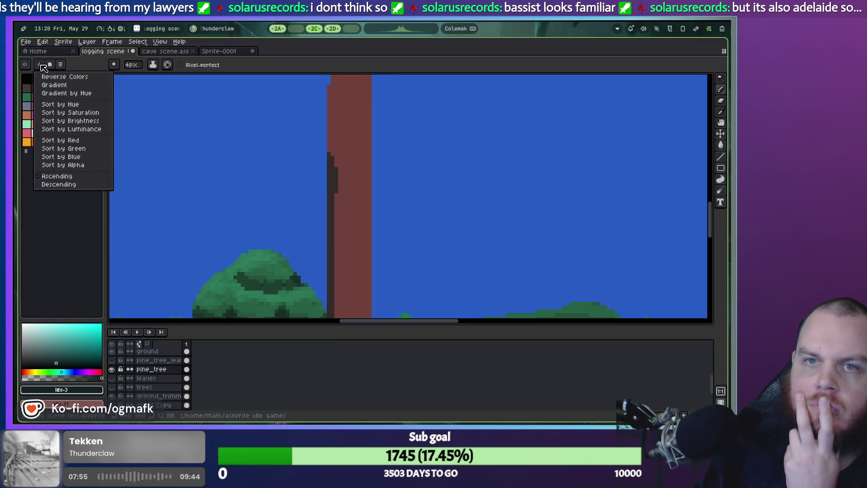
left_click(55, 137)
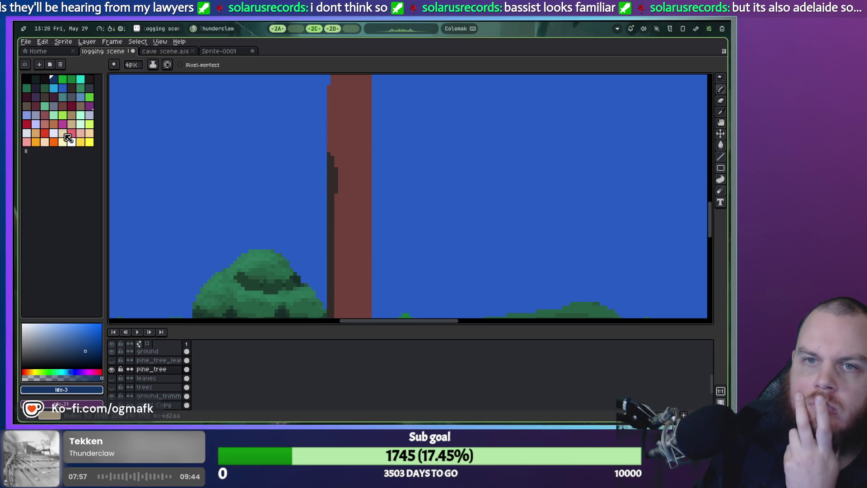
left_click(40, 64)
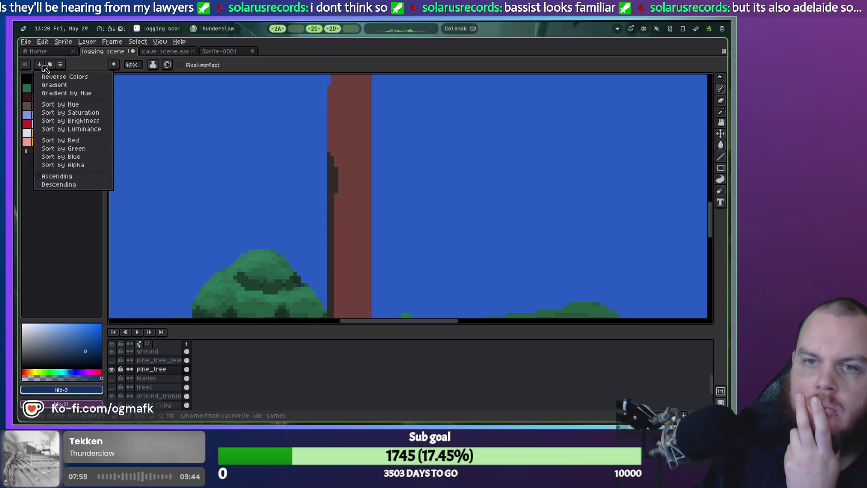
left_click(60, 124)
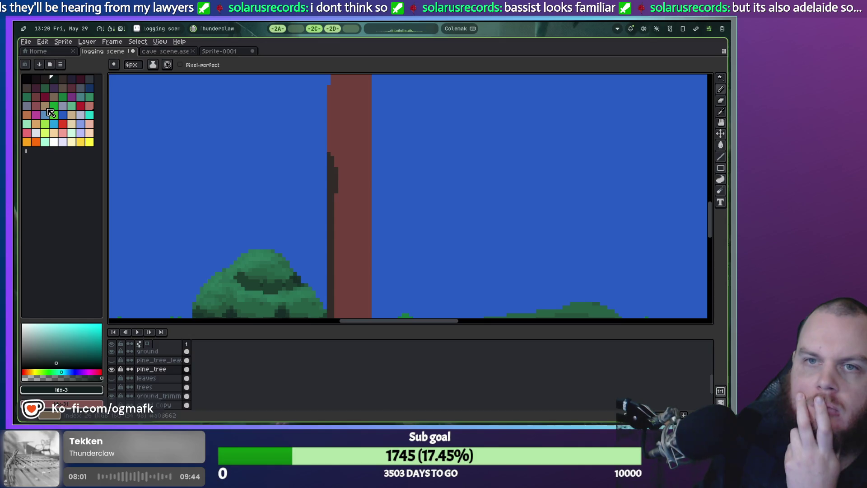
left_click(42, 64)
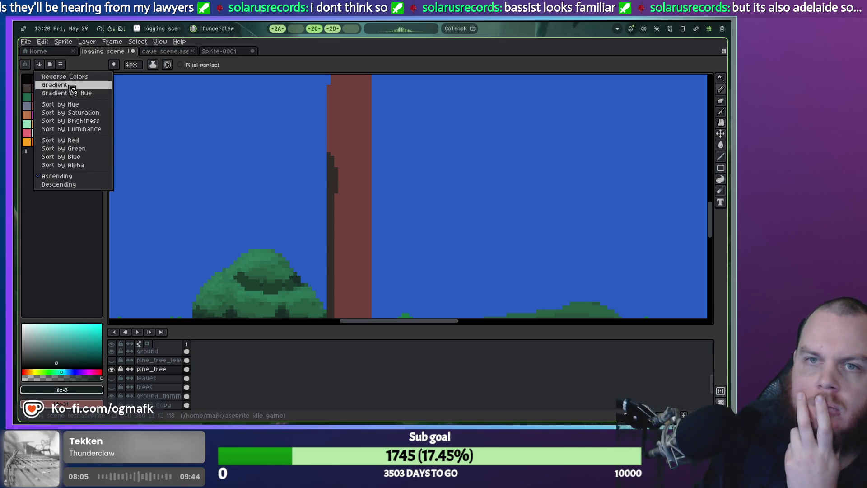
left_click(71, 89)
left_click(40, 64)
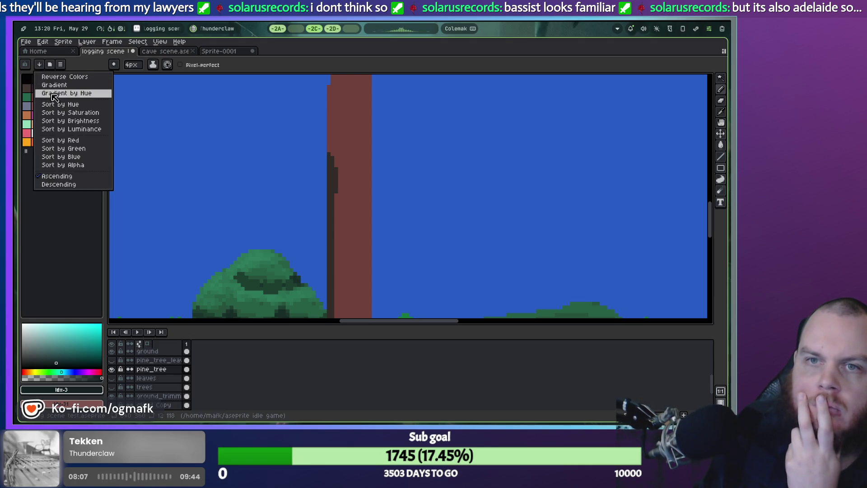
left_click(55, 93)
Step: Compare hue, gradient and gradient-by-hue sorts, settle on Sort by Hue, and choose descending order
left_click(40, 64)
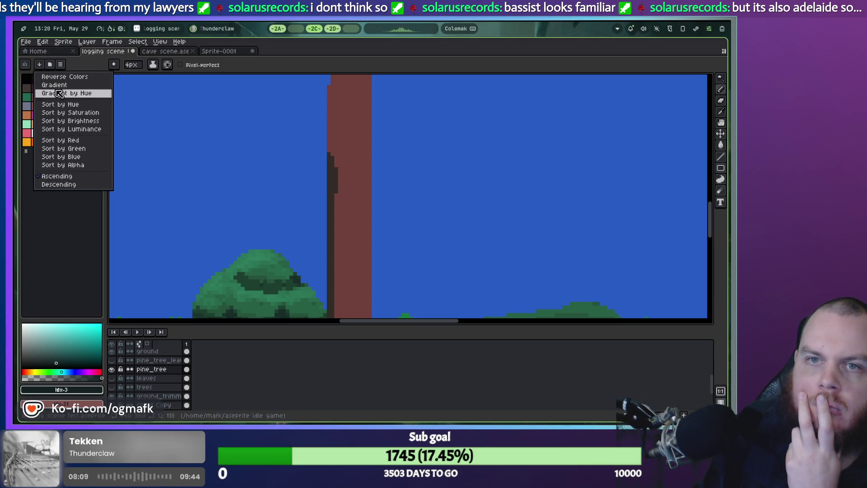
left_click(59, 104)
left_click(40, 64)
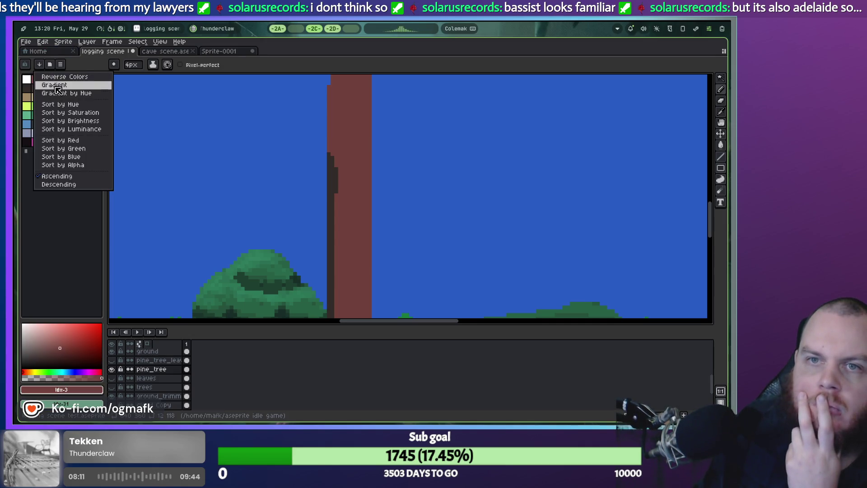
left_click(57, 89)
left_click(40, 64)
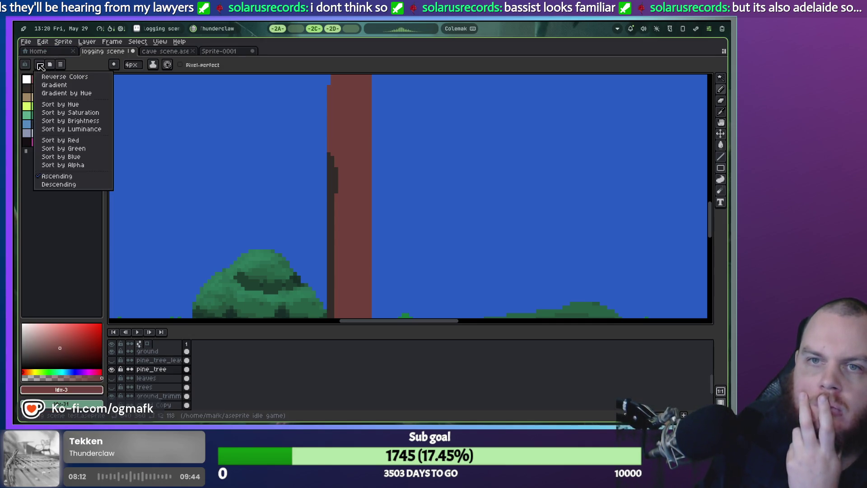
left_click(56, 93)
left_click(39, 64)
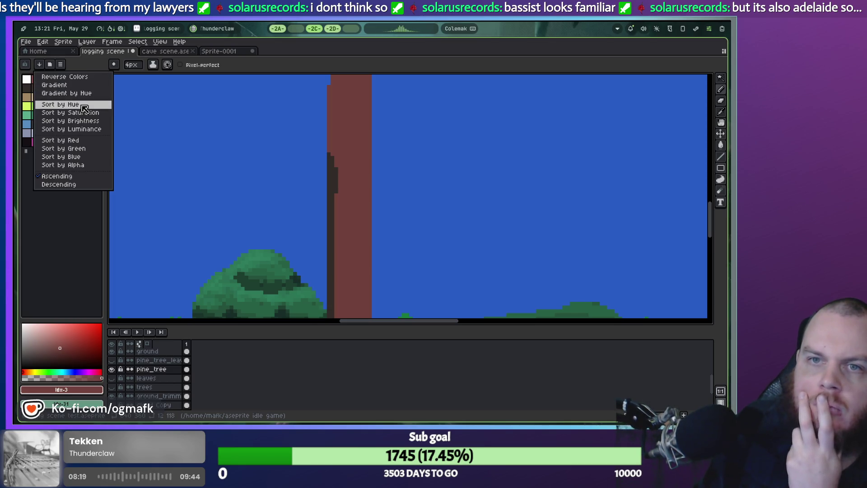
left_click(84, 109)
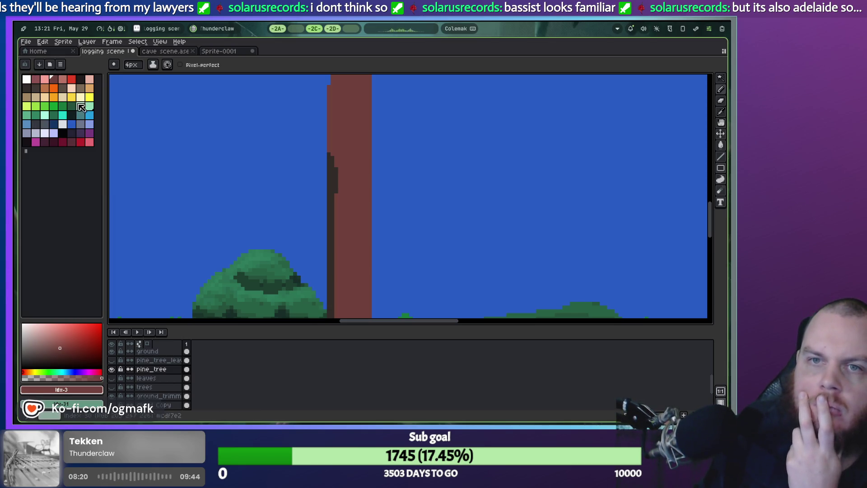
left_click(39, 64)
left_click(59, 184)
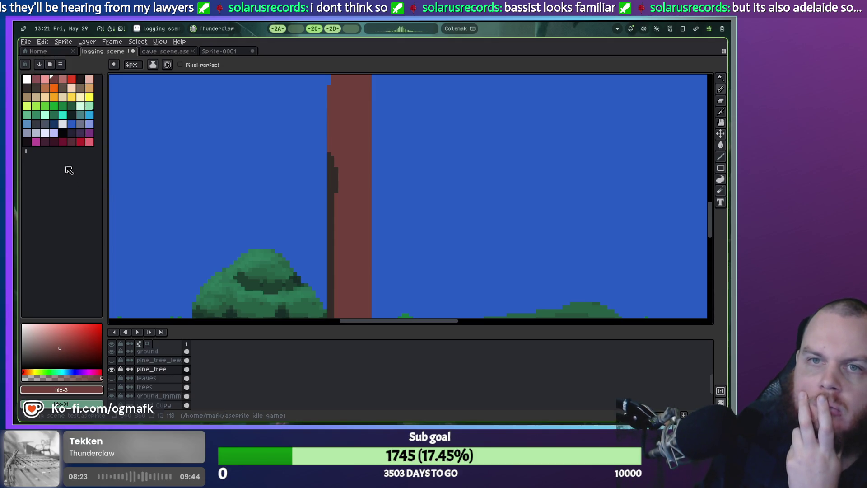
Step: Apply the descending sort order to the palette and pick an orange swatch
left_click(39, 66)
left_click(56, 176)
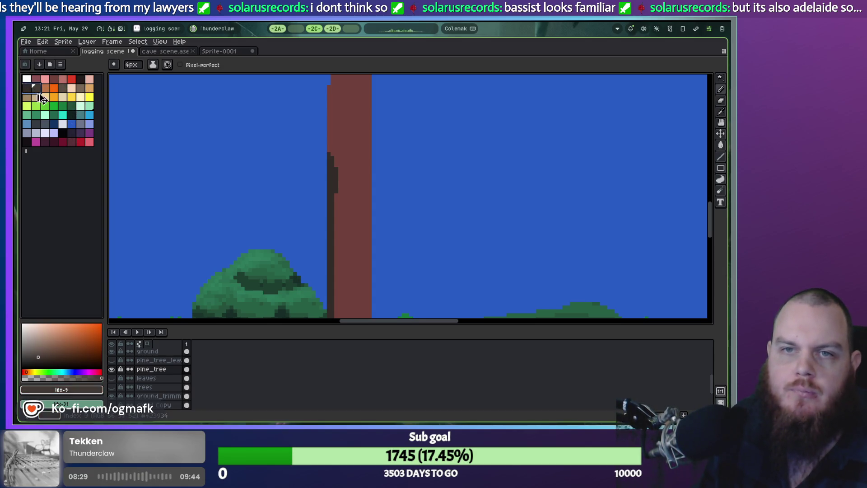
left_click(62, 88)
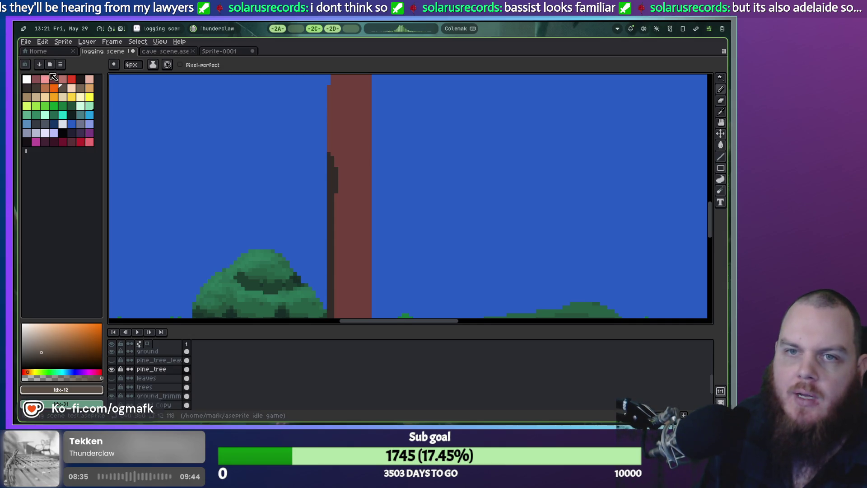
Step: Reverse the palette colours, then choose a reddish-brown and then a dark swatch
left_click(40, 65)
left_click(47, 76)
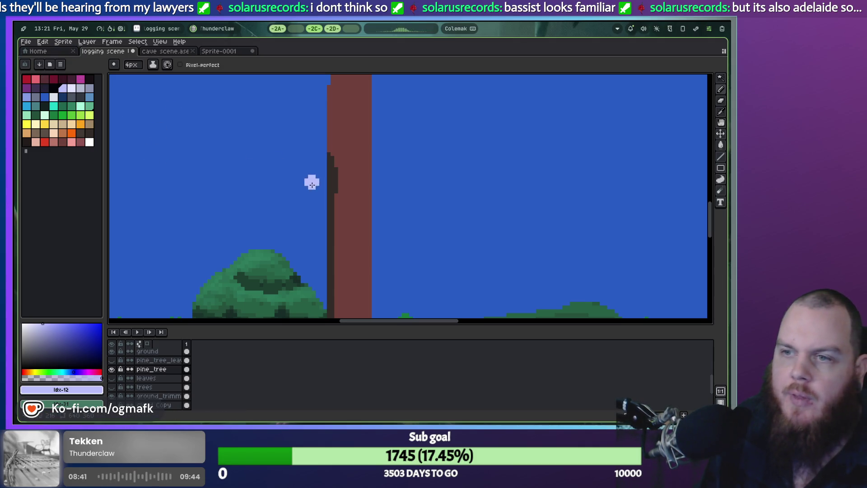
scroll(324, 171, "down", 3)
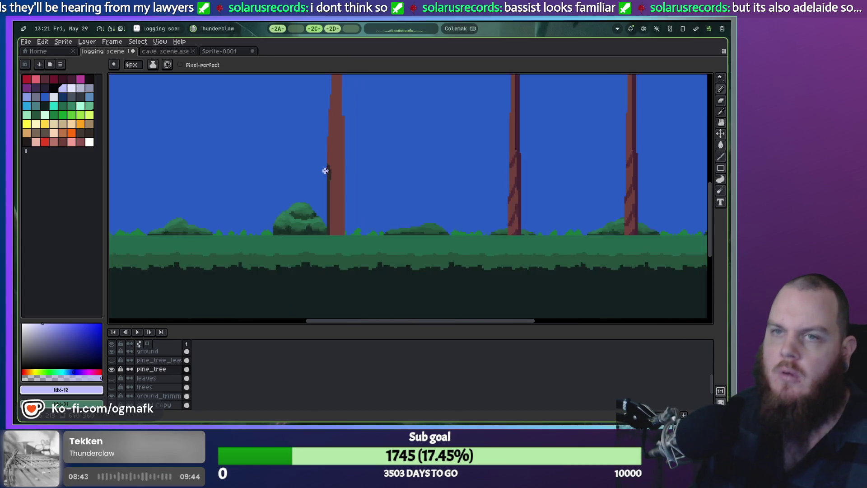
scroll(330, 181, "up", 3)
left_click(62, 142)
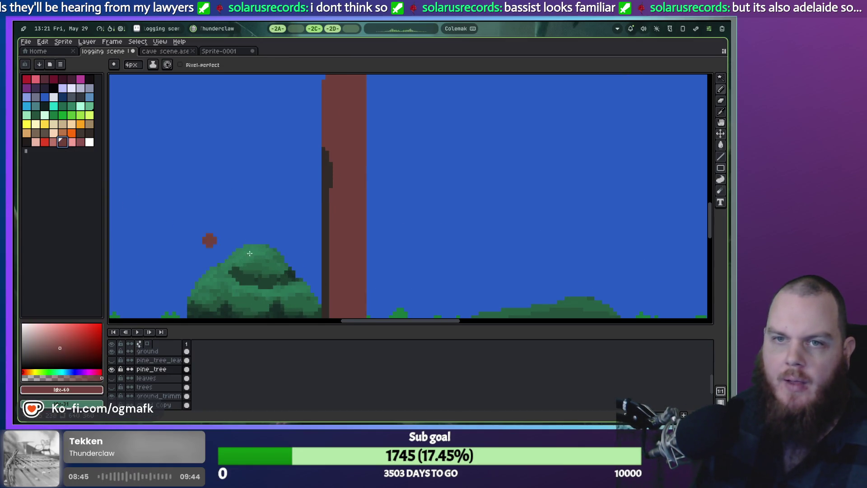
left_click(26, 142)
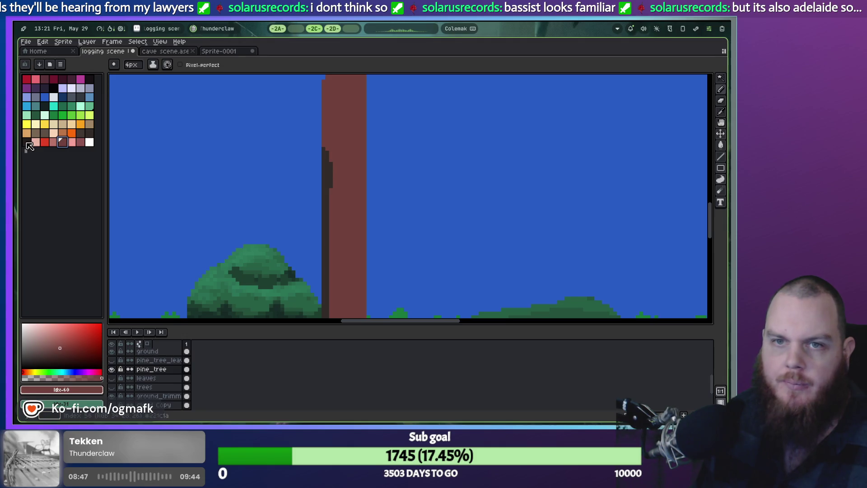
Step: Replace the palette with the AAP-64 preset
left_click(39, 66)
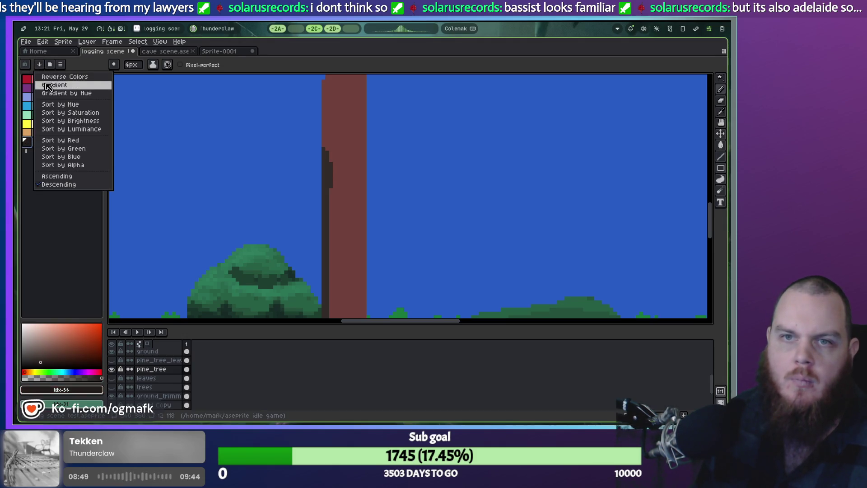
left_click(49, 65)
left_click(50, 66)
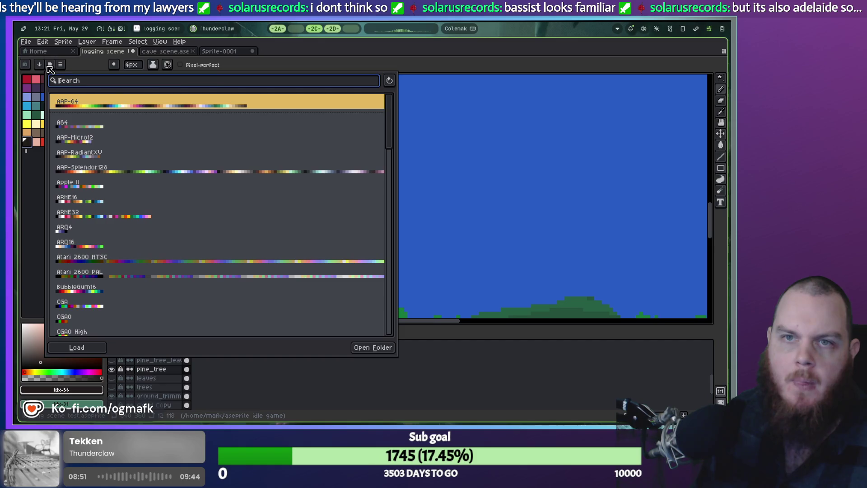
left_click(79, 105)
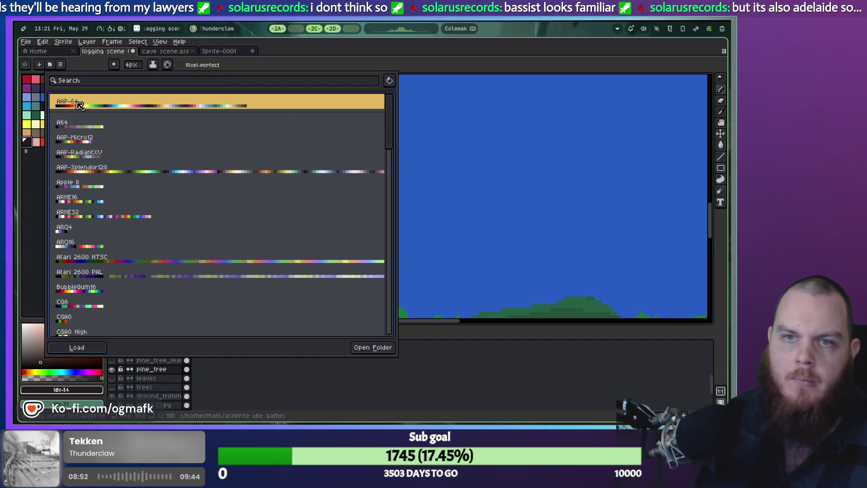
left_click(73, 127)
left_click(61, 103)
key("Escape")
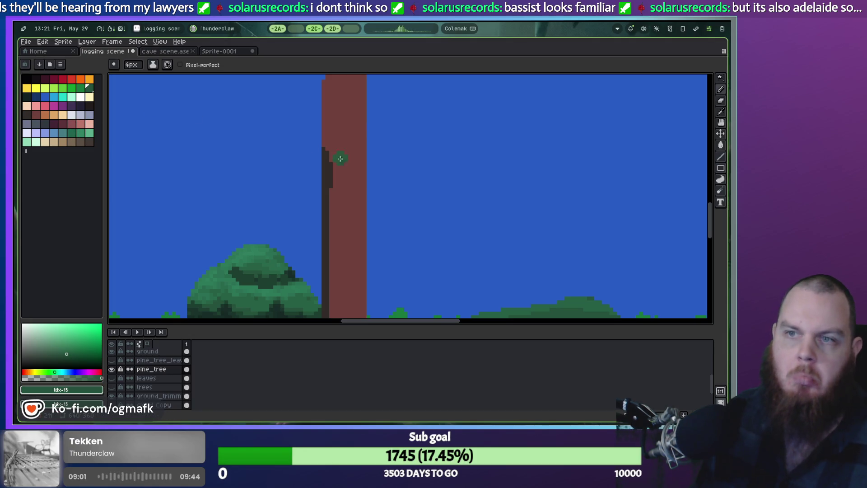
Step: Eyedrop the trunk's red-brown colour, pick tan from the palette, and switch to the 2B workspace
key("i")
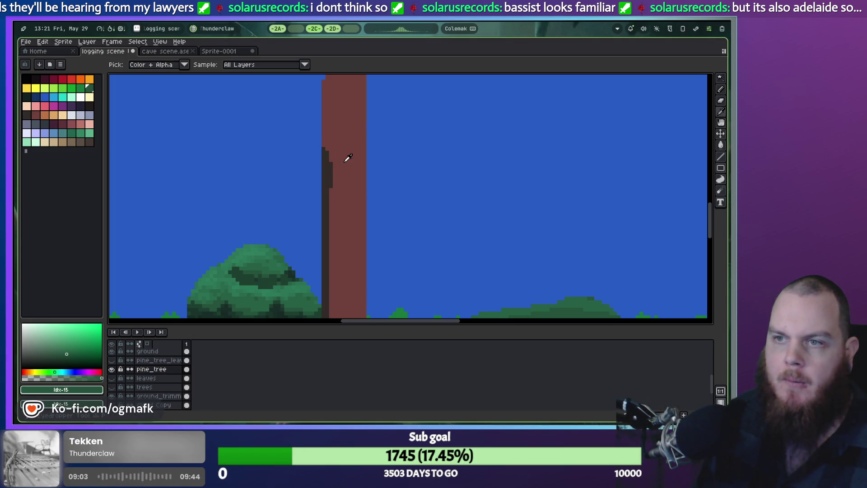
left_click(347, 158)
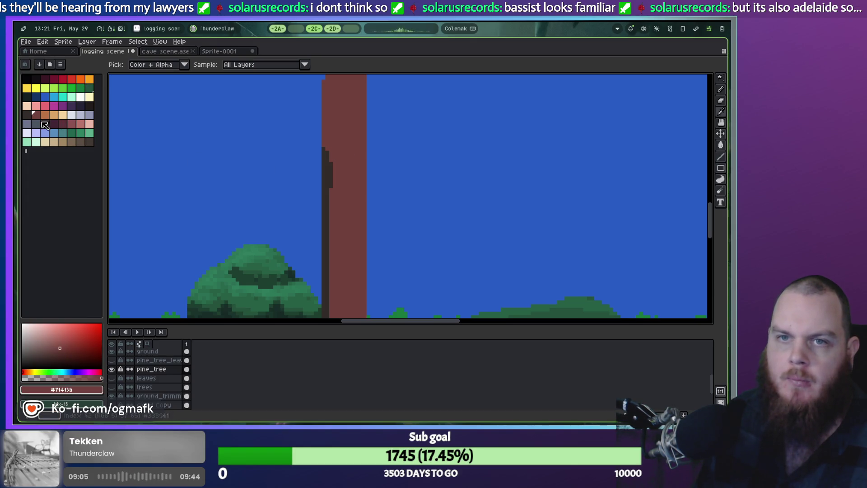
left_click_drag(40, 116, 54, 115)
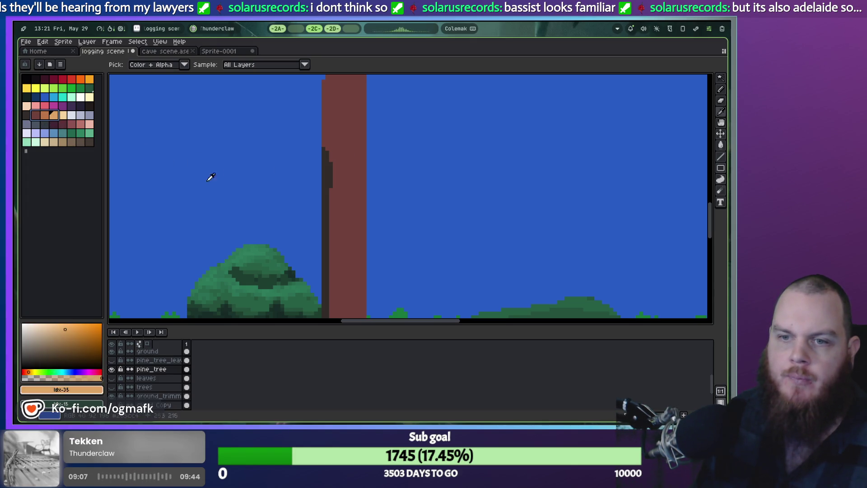
left_click(296, 29)
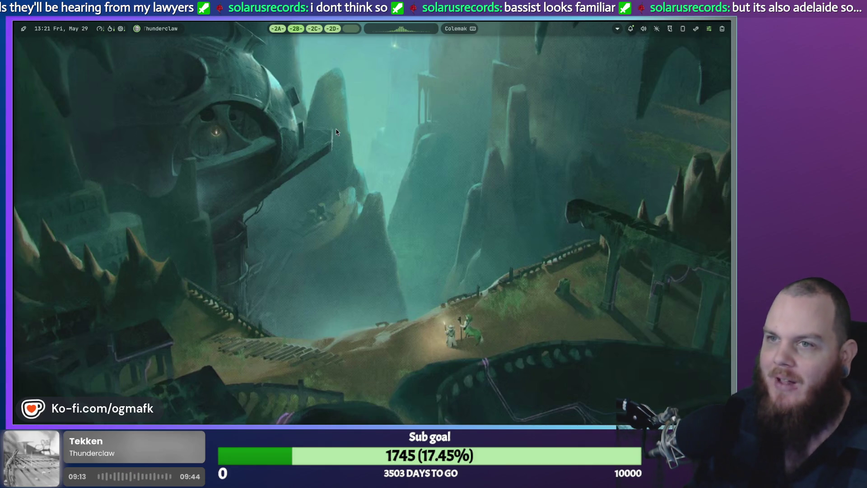
Step: Run vivaldi in a new kitty terminal, which fails with a SingletonLock profile error
key("super")
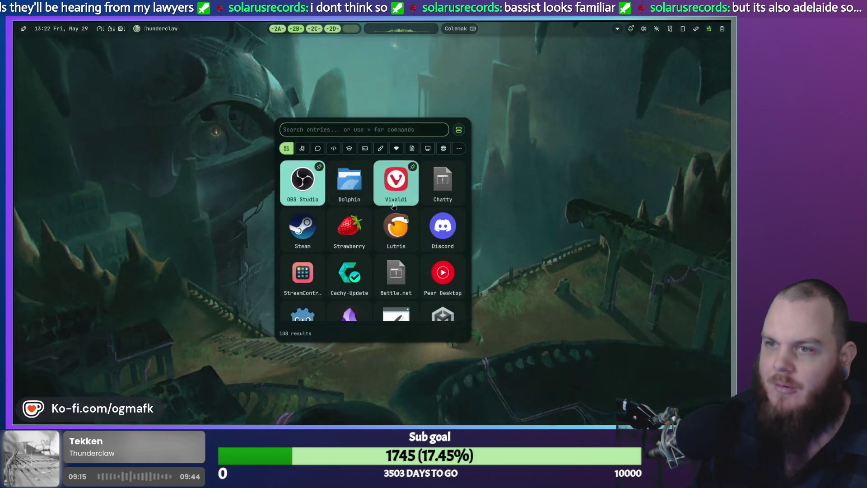
key("Escape")
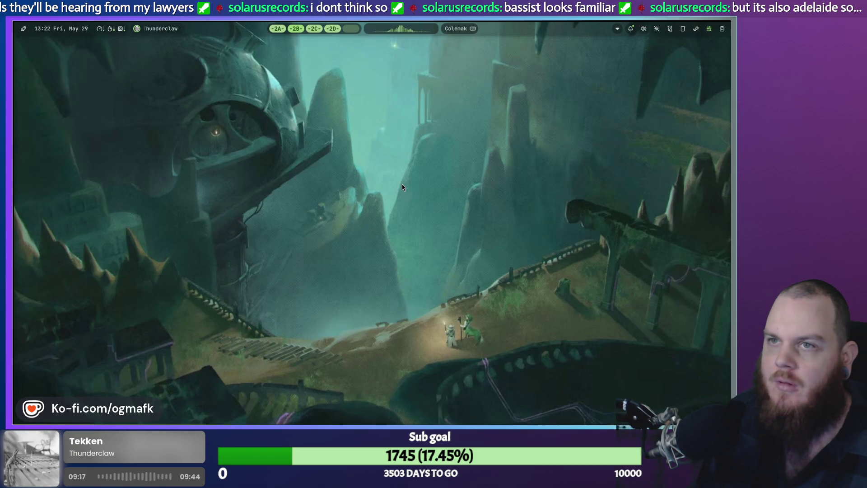
key("super")
key("Escape")
key("super+Return")
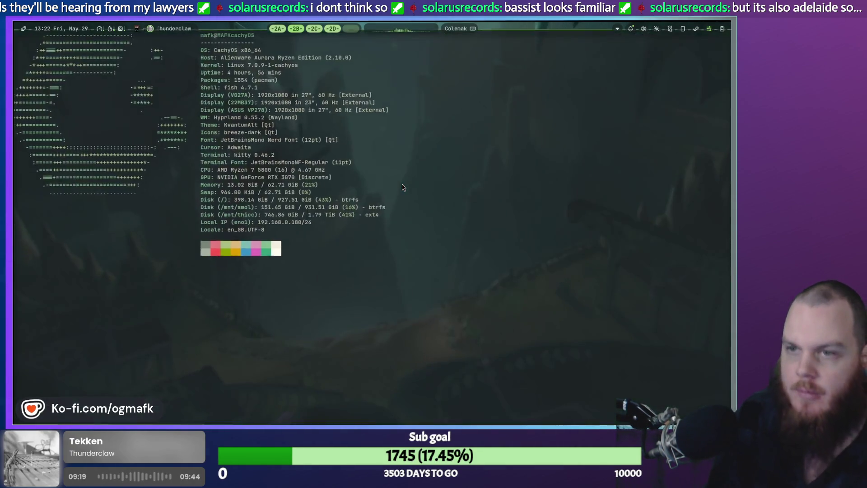
type("vival")
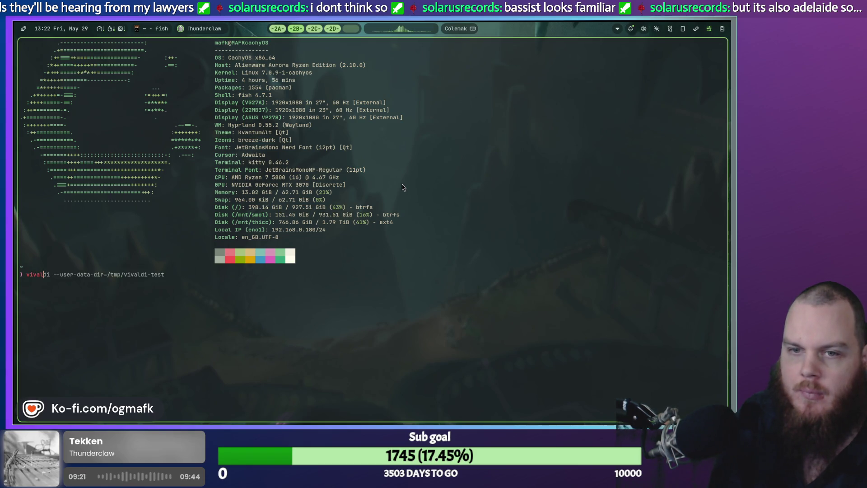
type("c")
key("BackSpace")
key("BackSpace")
type("di")
key("Return")
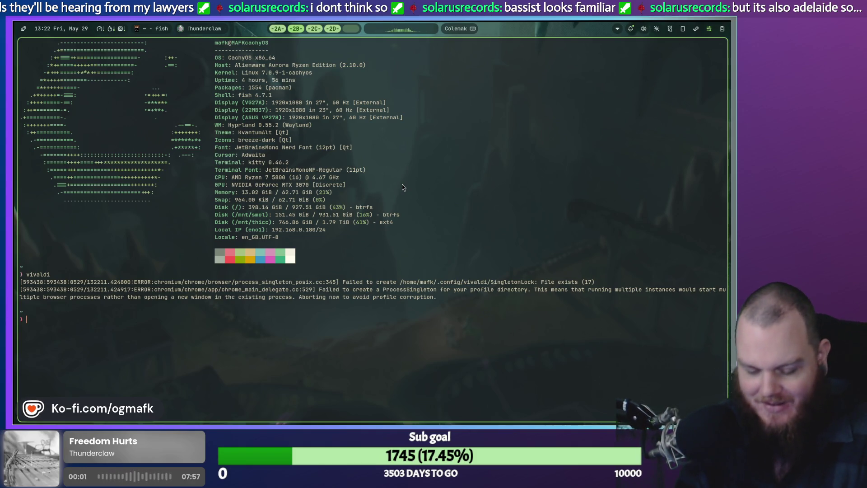
Step: Close the terminal and return to the Aseprite workspace
key("super+q")
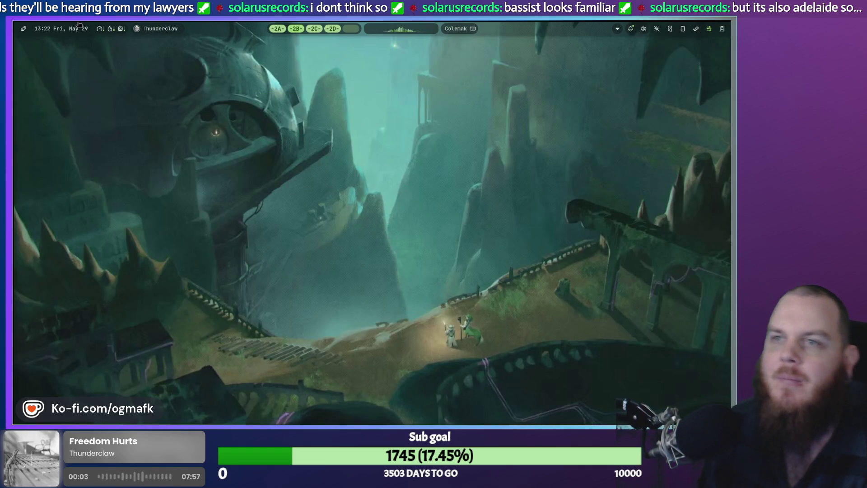
left_click(296, 29)
left_click(314, 29)
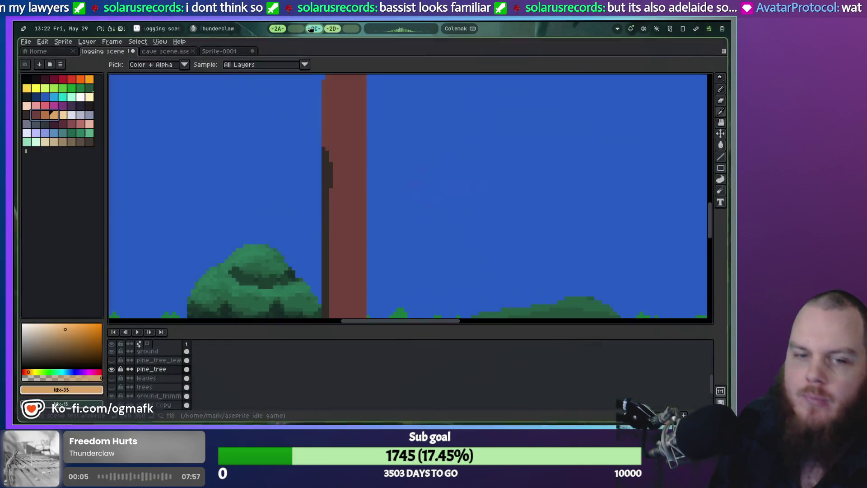
Step: Return to Aseprite, zoom and pan until all three pine trunks show, and select the pencil
left_click(333, 29)
left_click(319, 30)
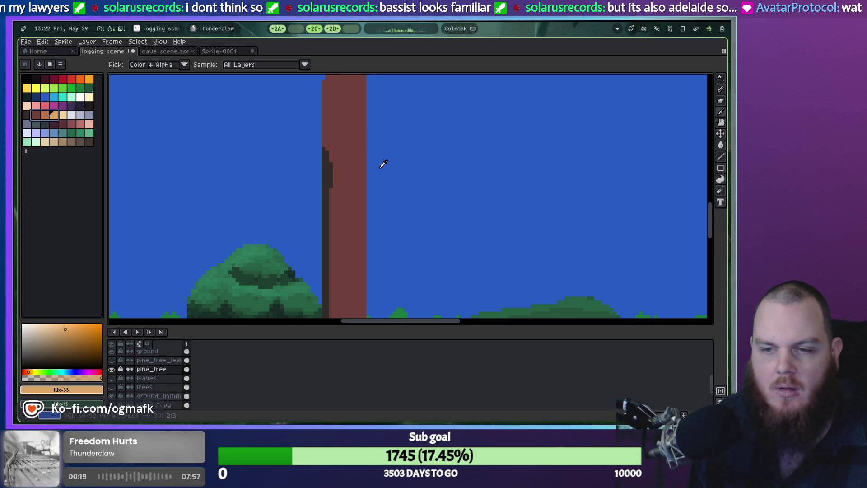
scroll(380, 167, "down", 3)
scroll(406, 163, "up", 2)
mouse_move(417, 168)
left_mouse_down()
mouse_move(289, 207)
mouse_move(259, 232)
mouse_move(282, 230)
mouse_move(304, 210)
mouse_move(347, 192)
left_mouse_up()
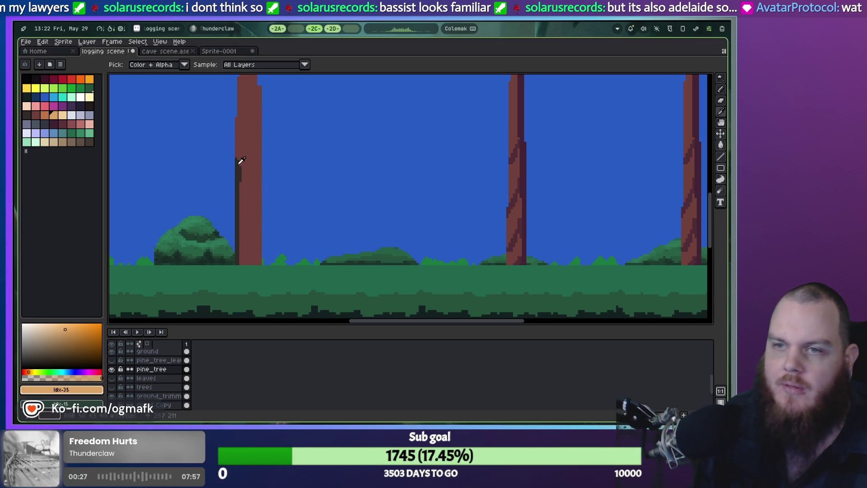
key("b")
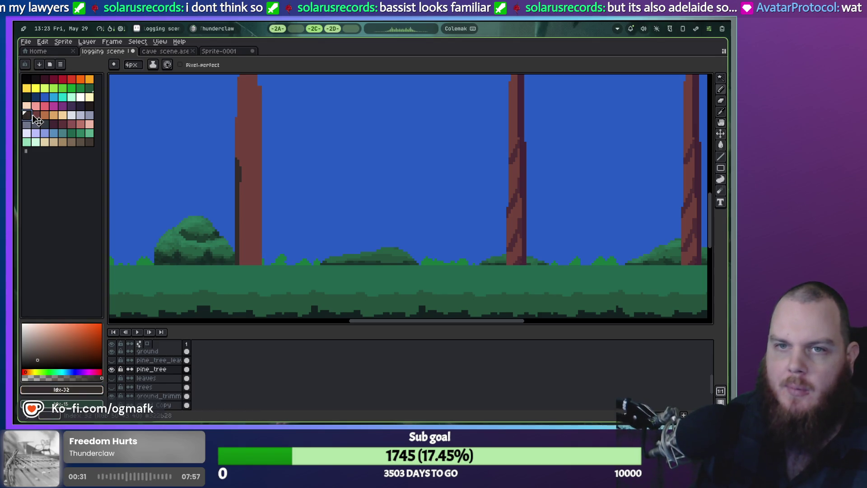
Step: Magic-wand select the left trunk and try an orange-brown strip inside it, then undo it
left_click(35, 114)
left_click(254, 210, "ctrl")
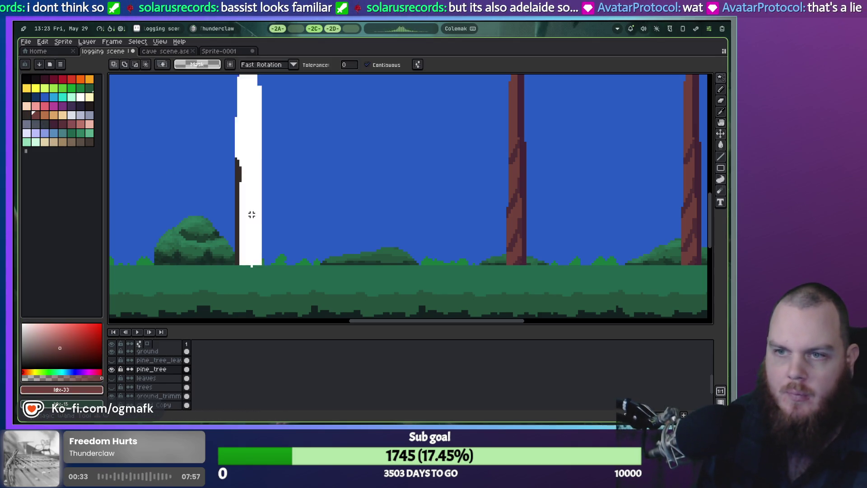
scroll(248, 223, "up", 3)
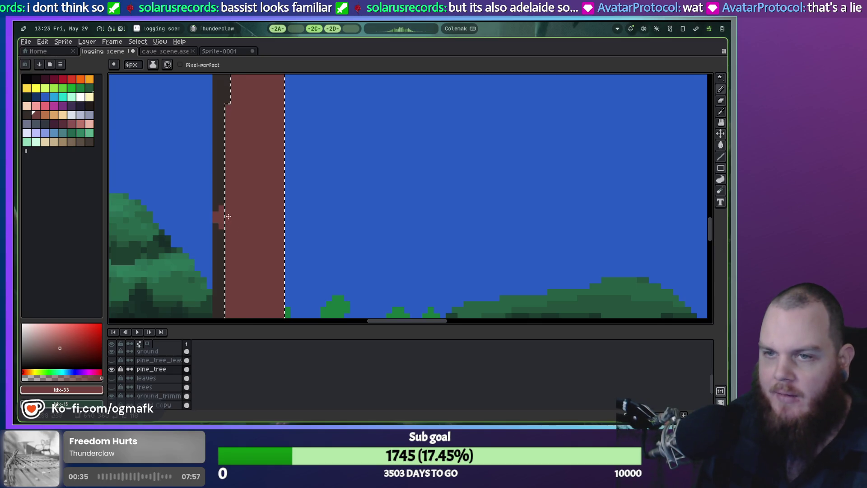
key("[")
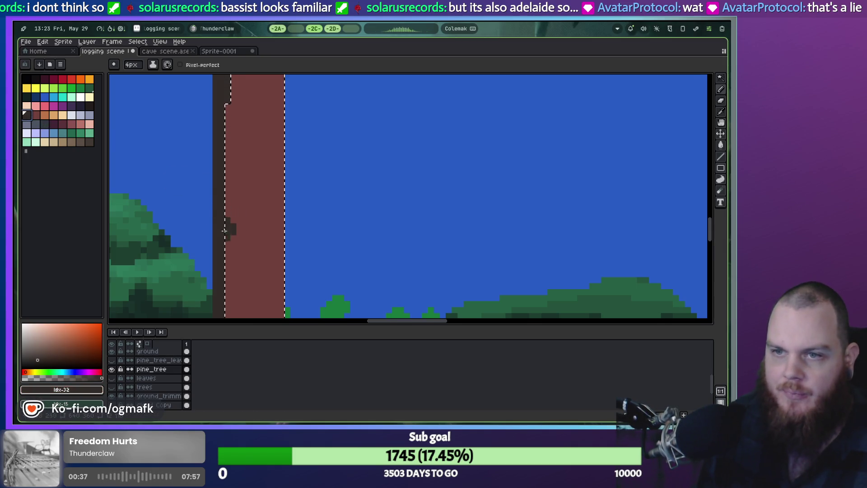
scroll(224, 235, "down", 1)
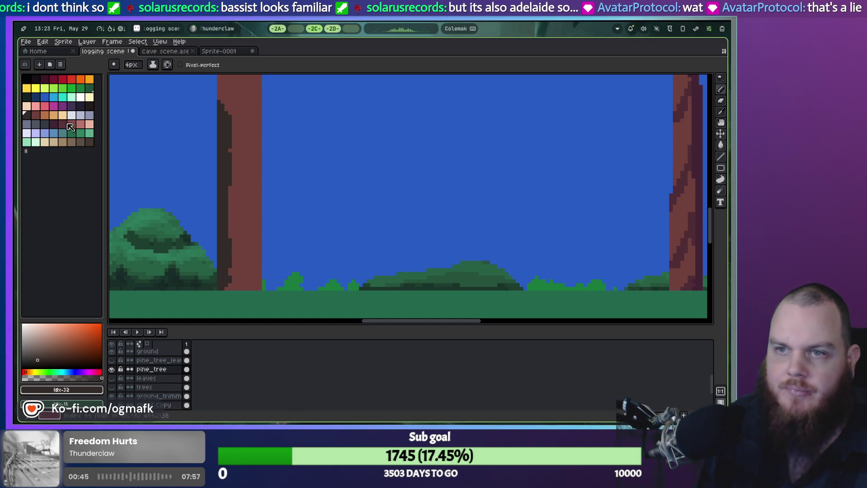
key("w")
left_click(244, 226)
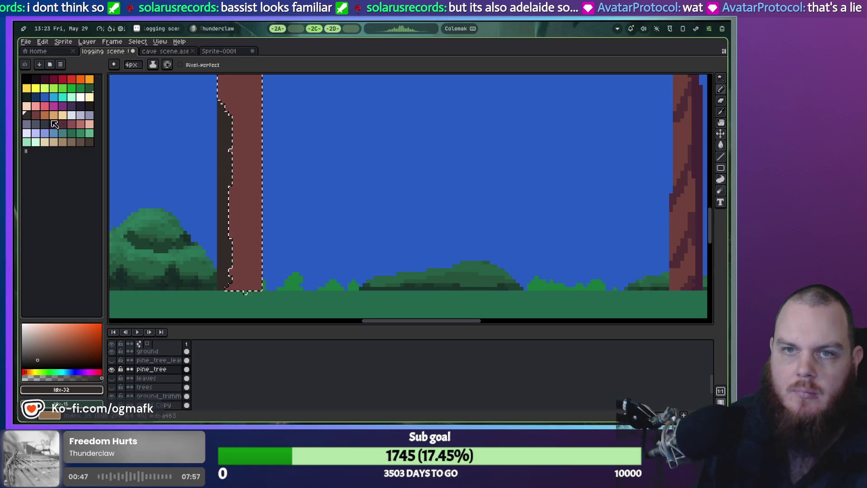
left_click(45, 116)
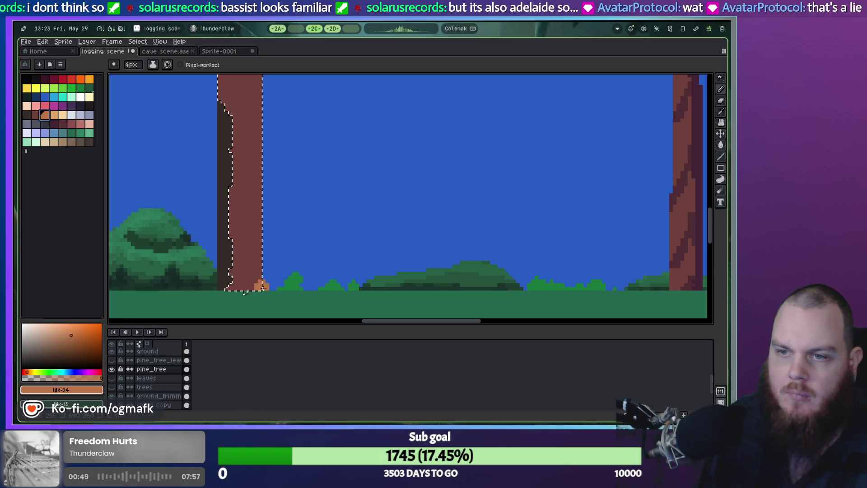
left_click_drag(261, 287, 256, 226)
key("ctrl+z")
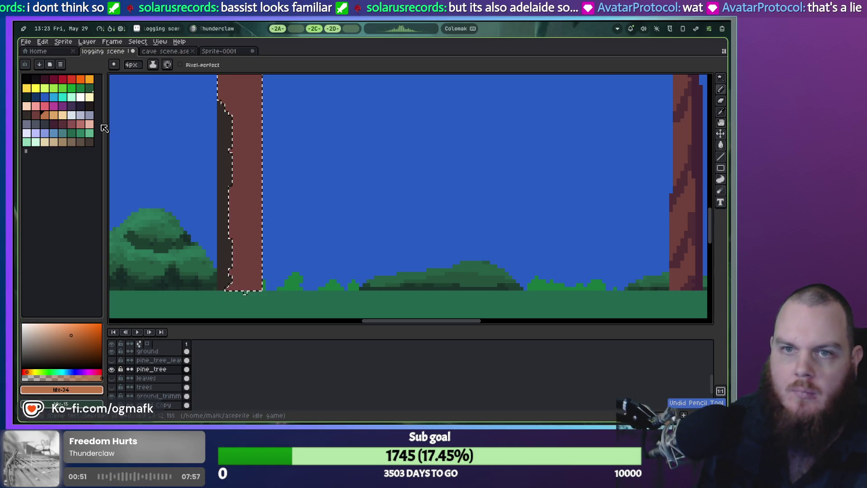
Step: Choose the darkest red, paint shading up the left trunk's left edge, and deselect
left_click(62, 123)
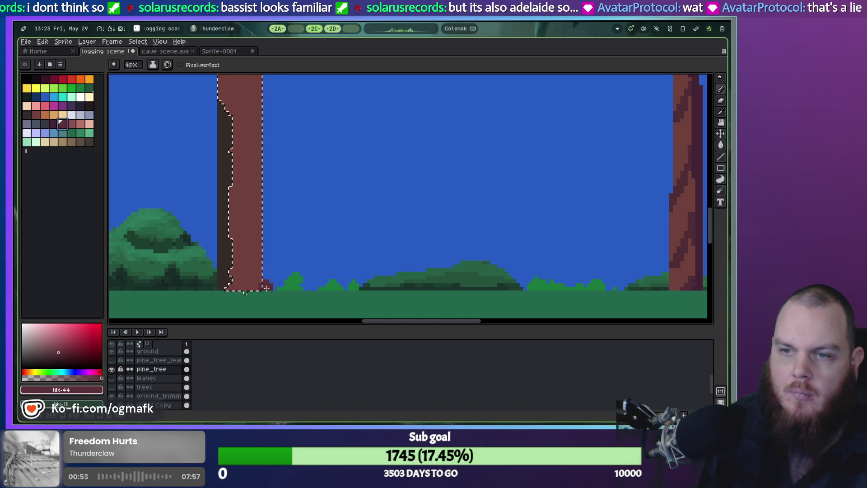
left_click(62, 141)
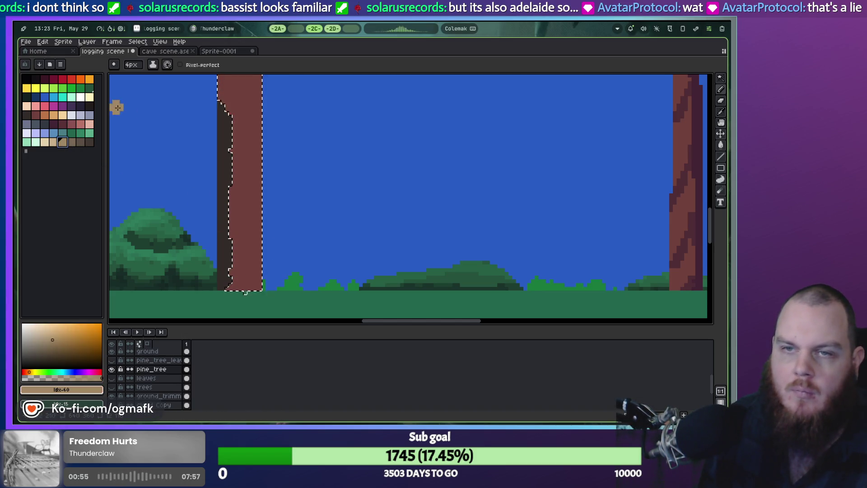
left_click(30, 117)
left_click(114, 179)
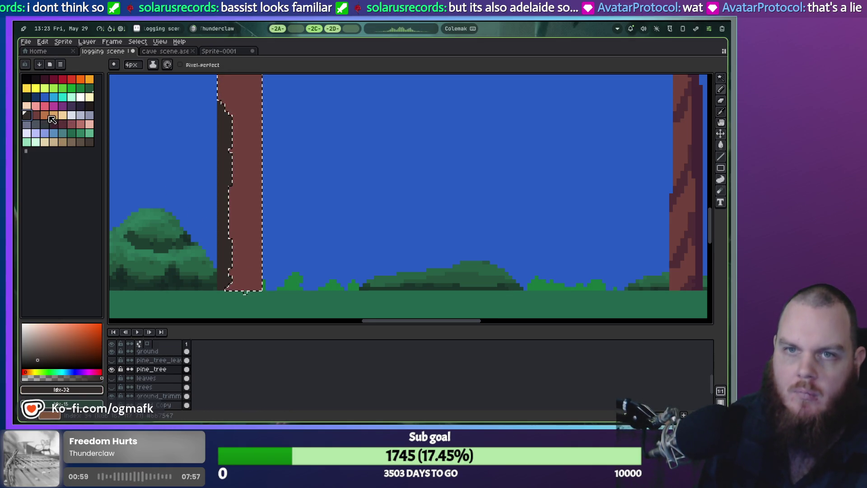
left_click(45, 79)
left_click(224, 286)
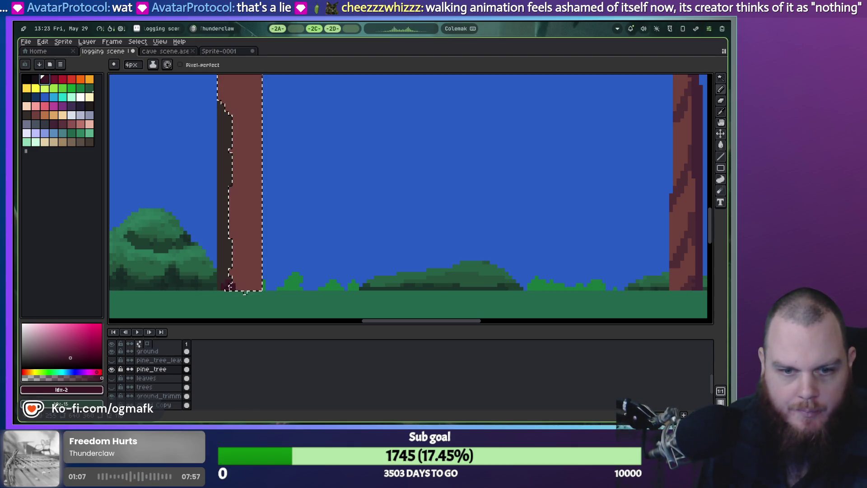
left_click_drag(231, 284, 234, 265)
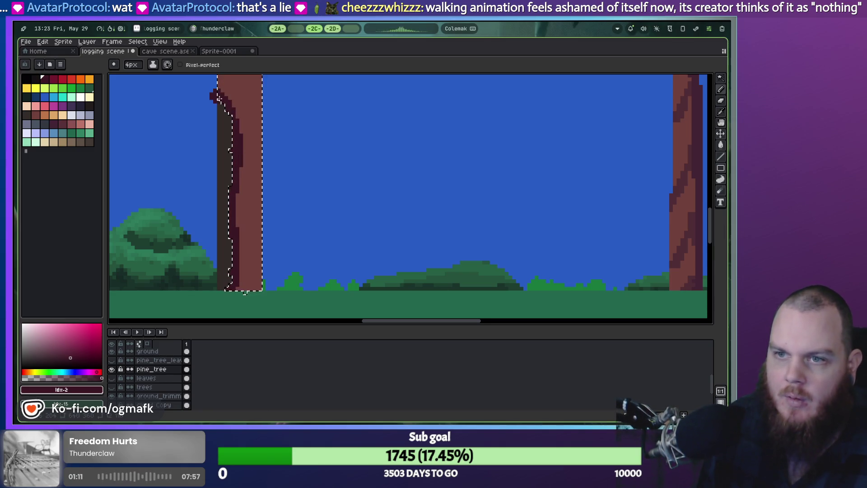
key("ctrl+d")
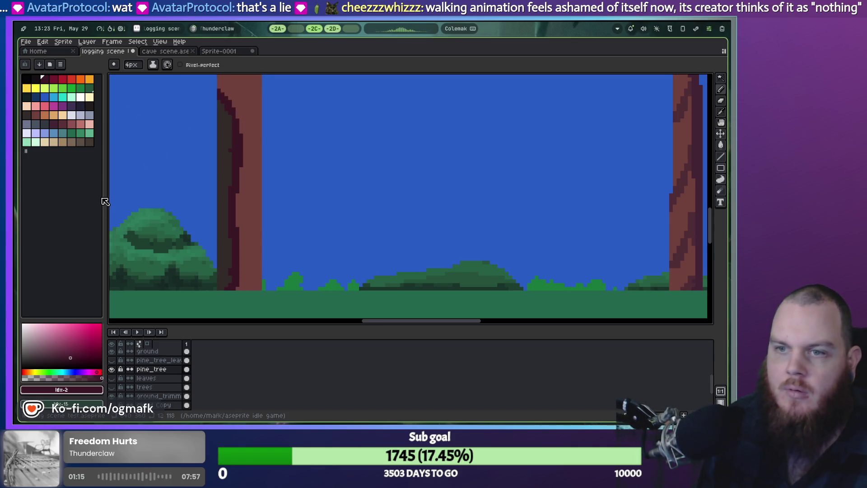
Step: Try a lighter grey-brown strip and tan shading inside the selected trunk, then undo them
key("ctrl+z")
left_click(53, 141)
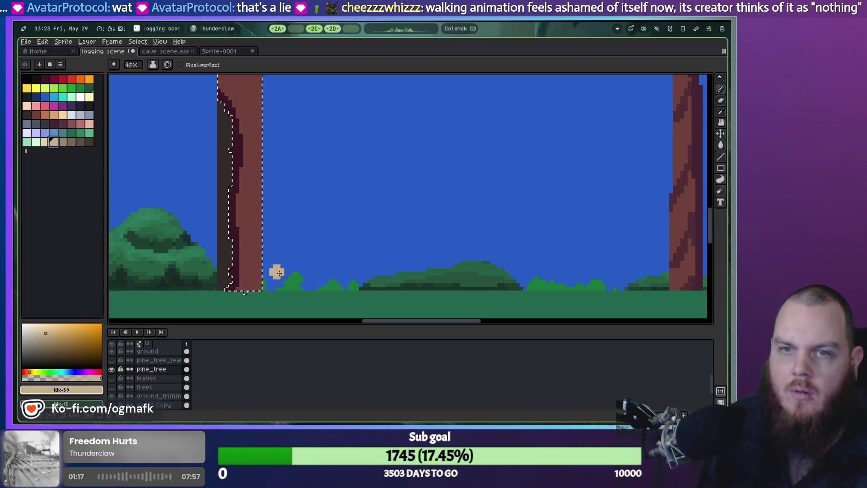
left_click(80, 142)
left_click_drag(265, 290, 254, 239)
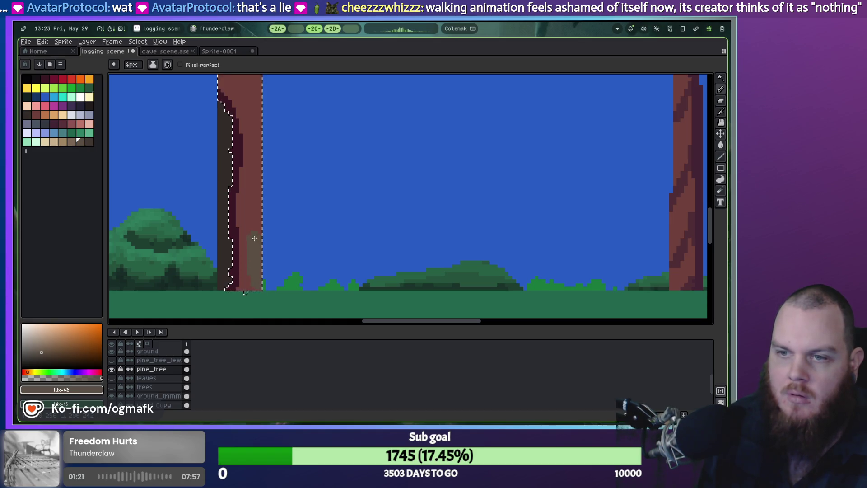
key("ctrl+z")
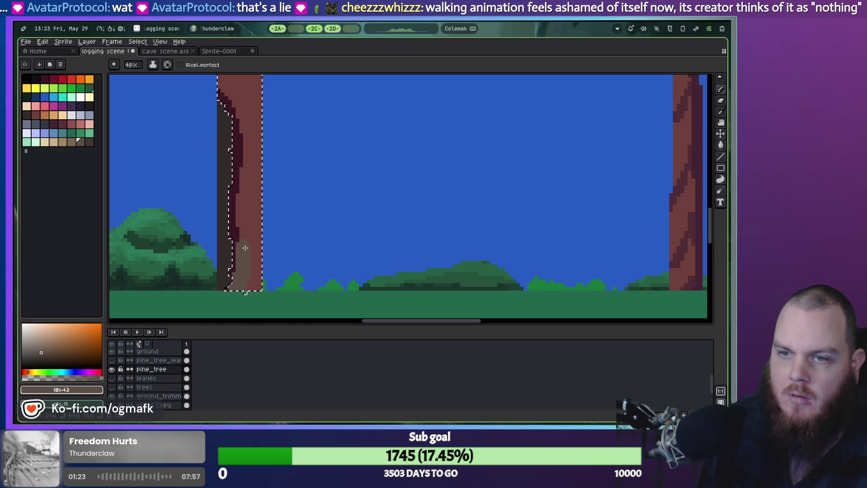
key("Tab")
scroll(250, 273, "down", 5)
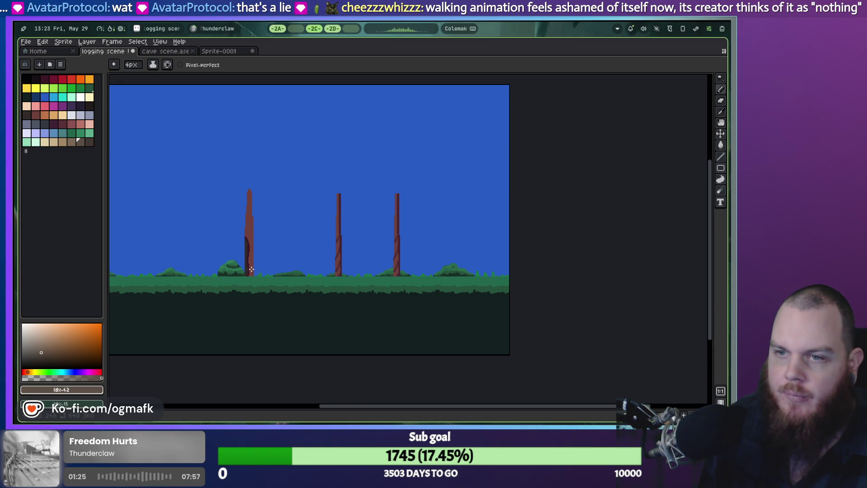
scroll(251, 270, "up", 4)
key("w")
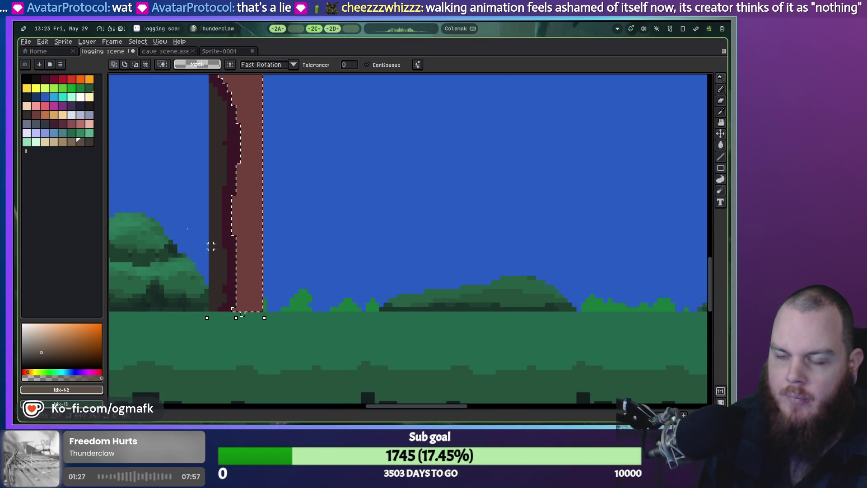
key("[")
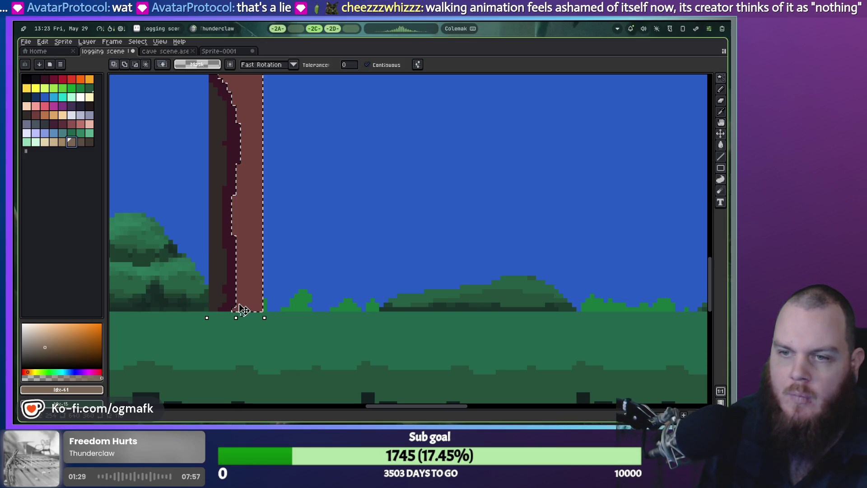
key("i")
key("b")
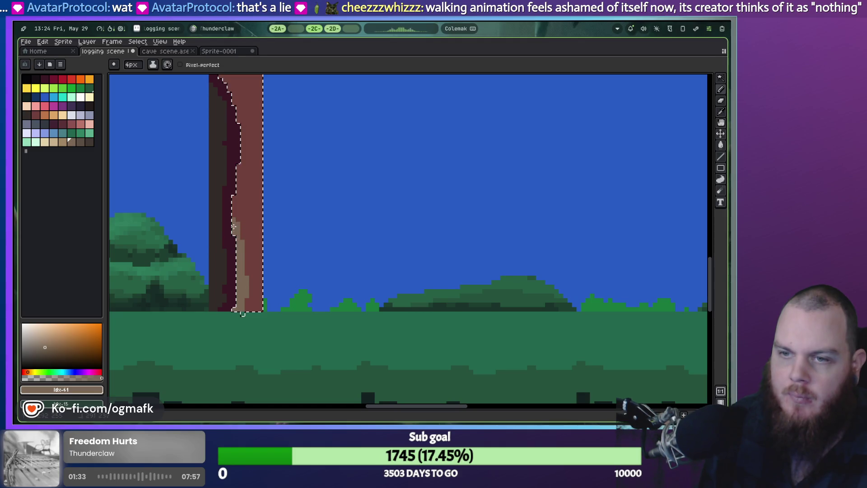
key("ctrl+z")
Step: Drop the selection and paint a light-brown highlight up the trunk's lower right, undoing strays
scroll(262, 168, "up", 3)
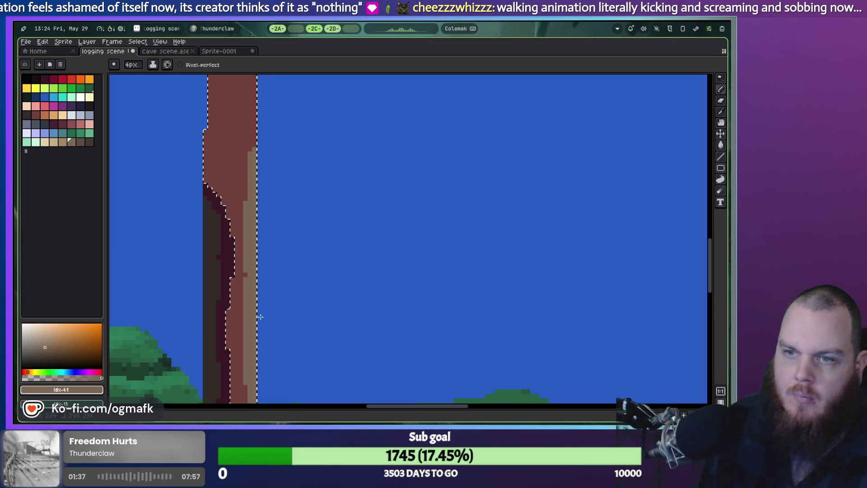
scroll(277, 240, "down", 3)
key("ctrl+d")
left_click_drag(300, 259, 321, 257)
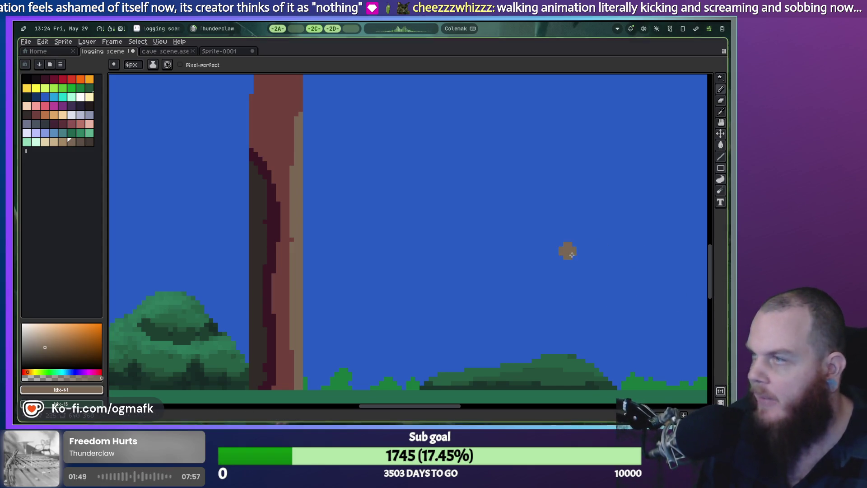
scroll(354, 265, "down", 1)
scroll(320, 338, "up", 1)
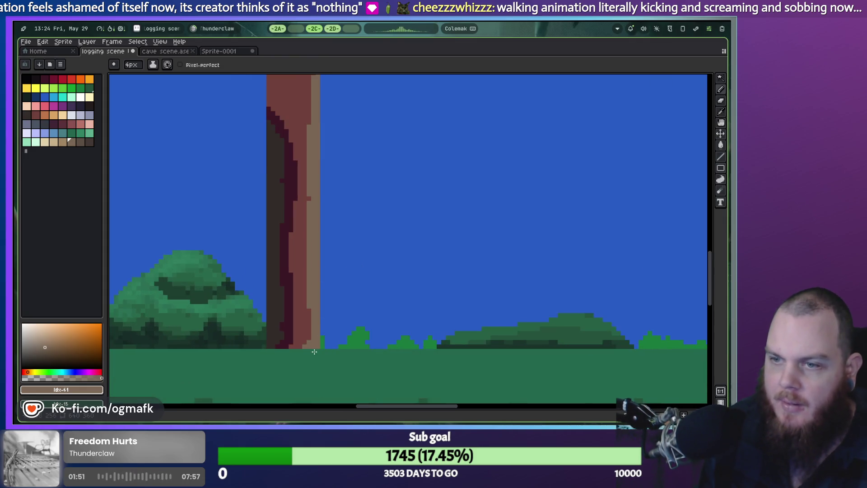
left_click_drag(312, 315, 306, 217)
scroll(326, 244, "up", 2)
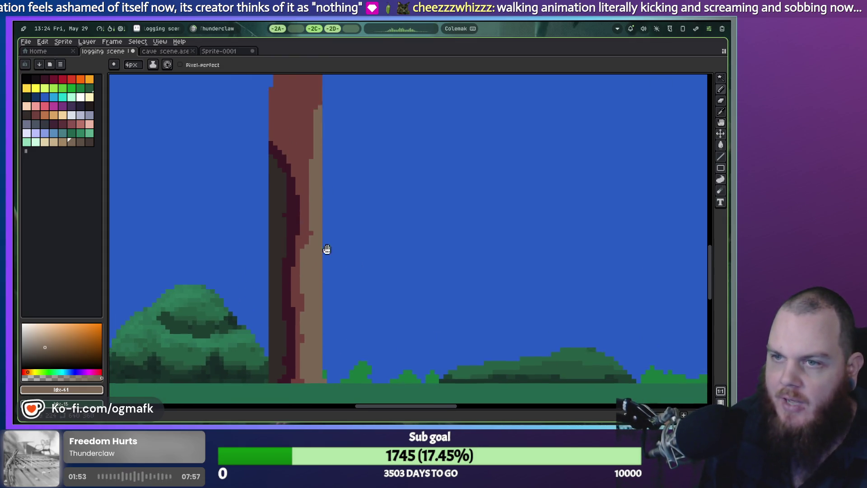
left_click_drag(322, 251, 324, 157)
key("ctrl+z")
left_click(328, 238)
scroll(316, 237, "down", 1)
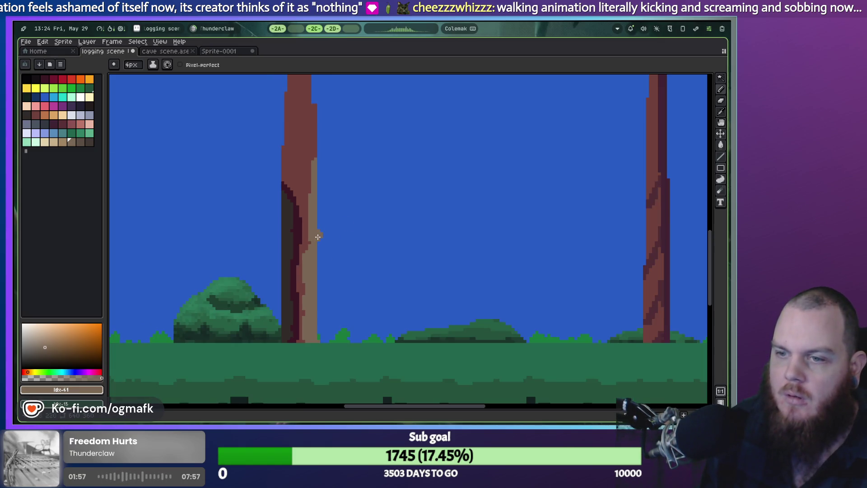
key("v")
key("ctrl+z")
key("ctrl+z")
key("ctrl+z")
key("ctrl+z")
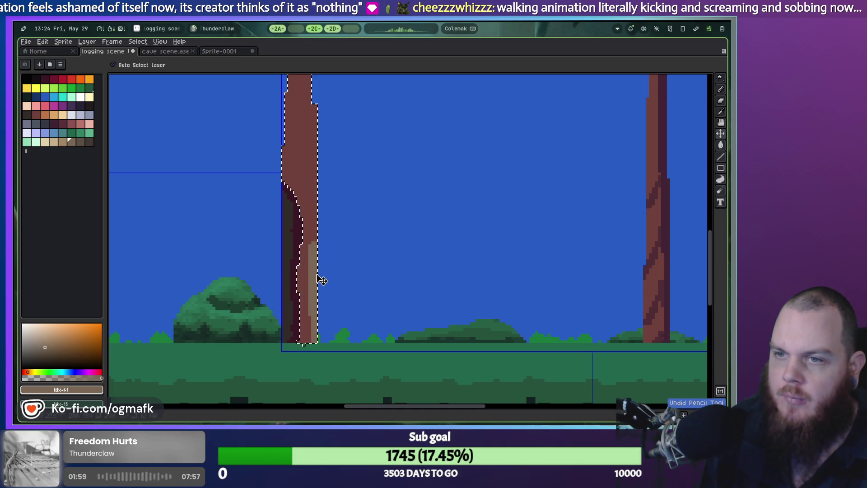
Step: Undo the trunk shading and palette sorting back to the plain red trunk
key("ctrl+z")
key("ctrl+z")
key("ctrl+z")
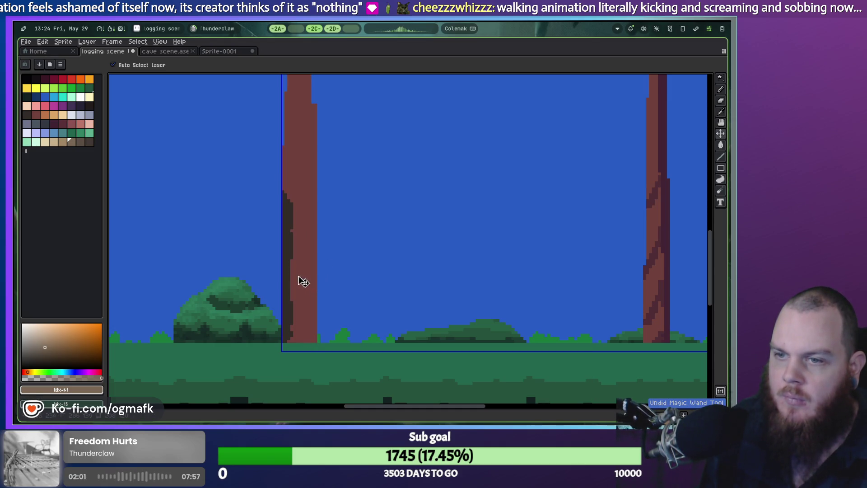
key("ctrl+z")
key("ctrl+z")
key("ctrl+z")
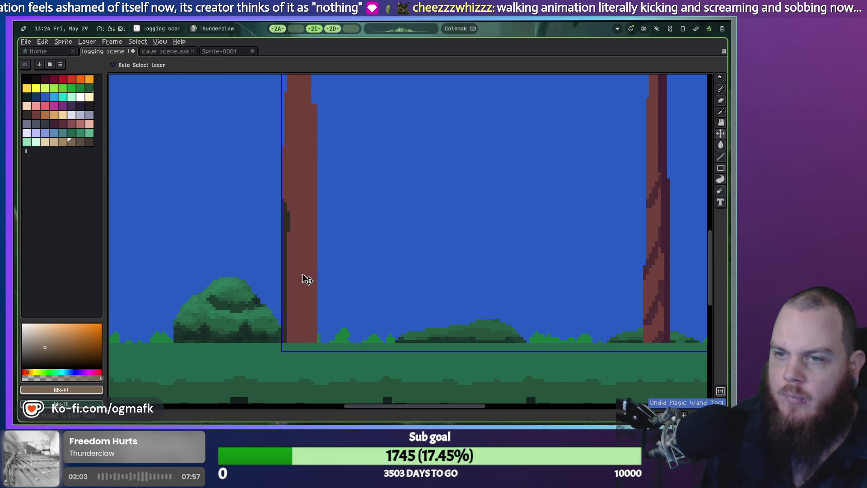
key("ctrl+z")
key("ctrl+z")
key("ctrl+z")
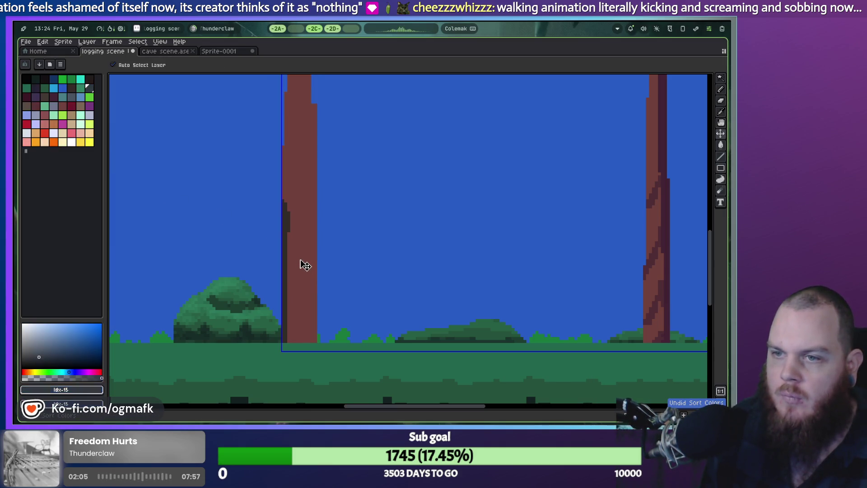
key("ctrl+z")
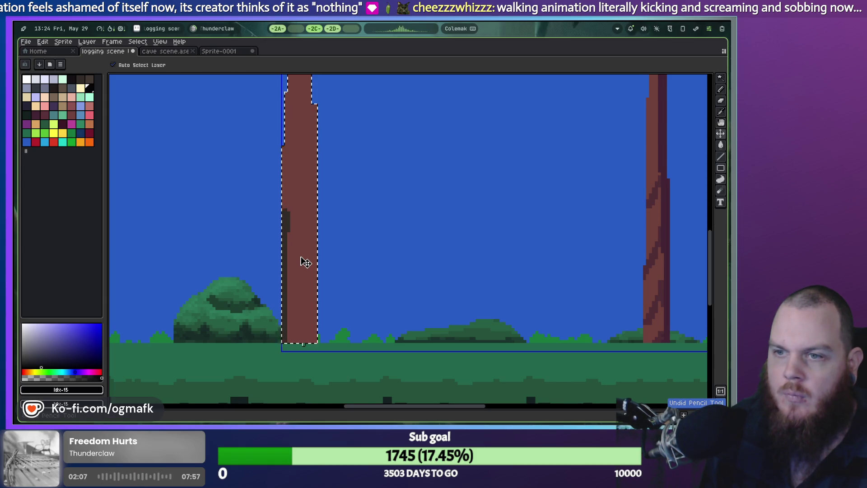
key("b")
Step: Load the AAP-64 preset palette and pick its dark red drawing colour
left_click(58, 65)
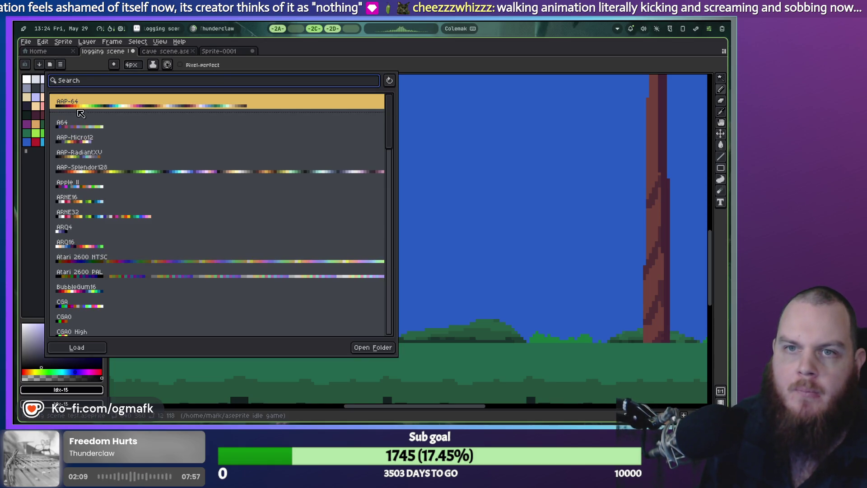
left_click(85, 129)
left_click(62, 100)
key("Escape")
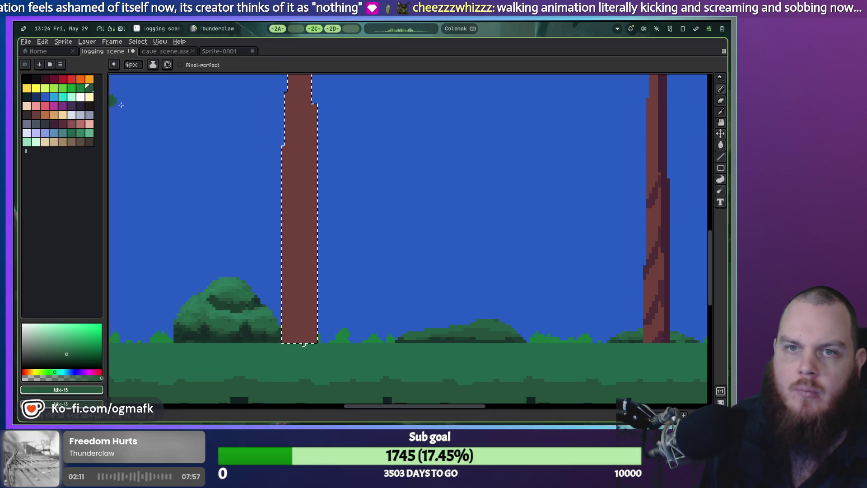
left_click(47, 83)
Step: Paint a stepped dark maroon shadow up the trunk's left edge from base to top
scroll(282, 325, "up", 2)
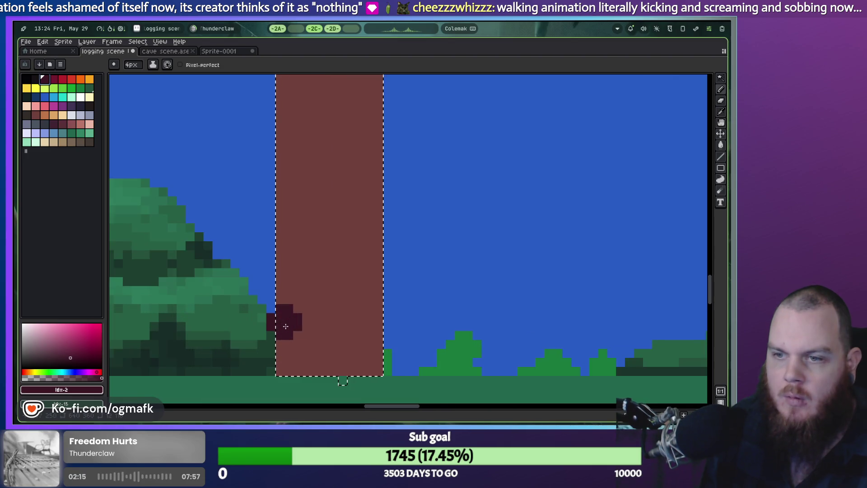
scroll(283, 320, "down", 3)
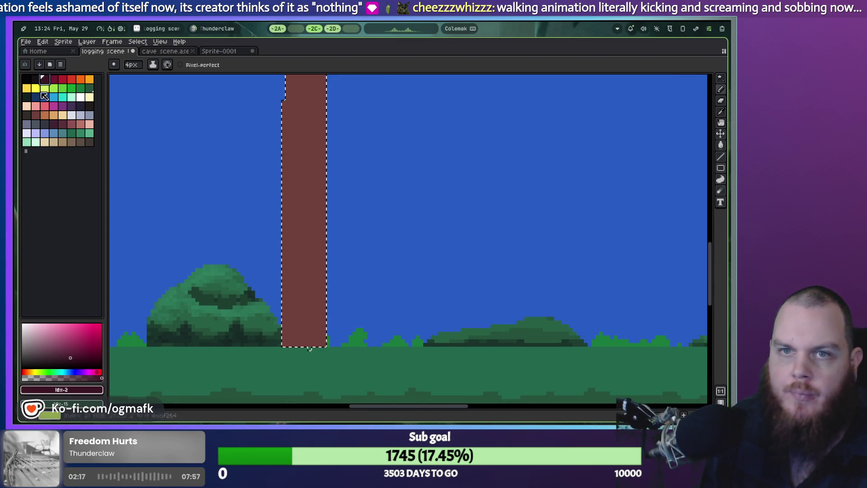
left_click(26, 115)
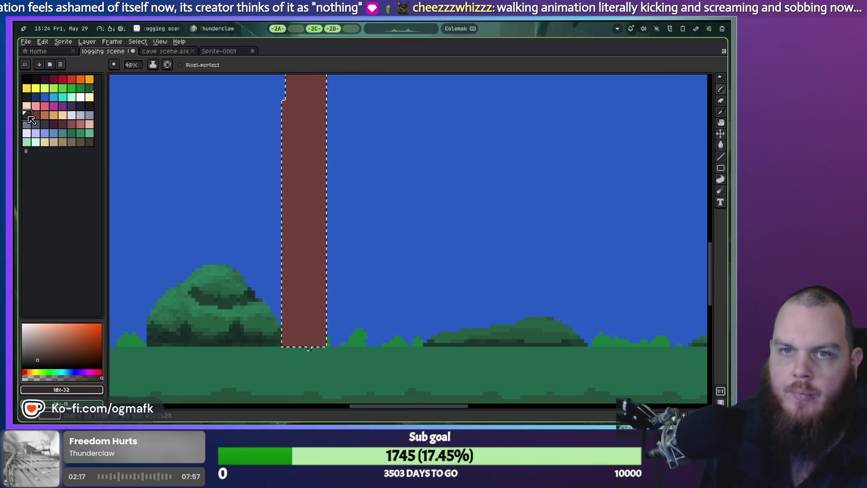
left_click(44, 79)
left_click_drag(289, 346, 285, 298)
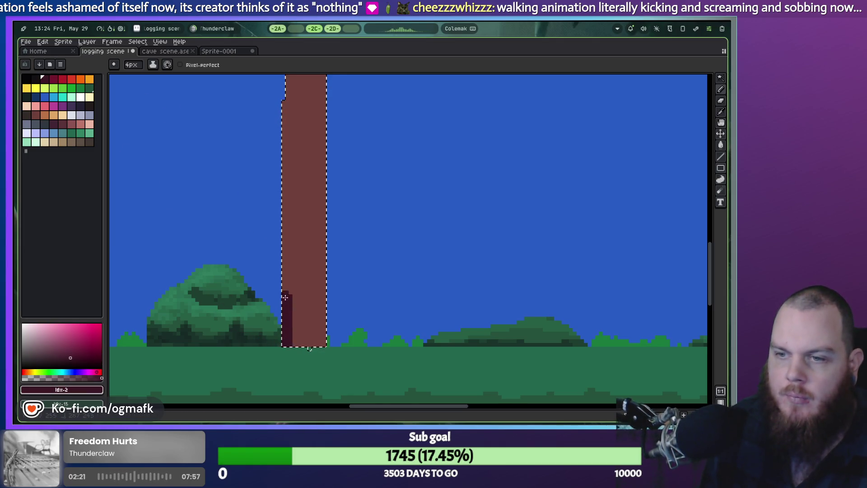
left_click_drag(278, 155, 287, 174)
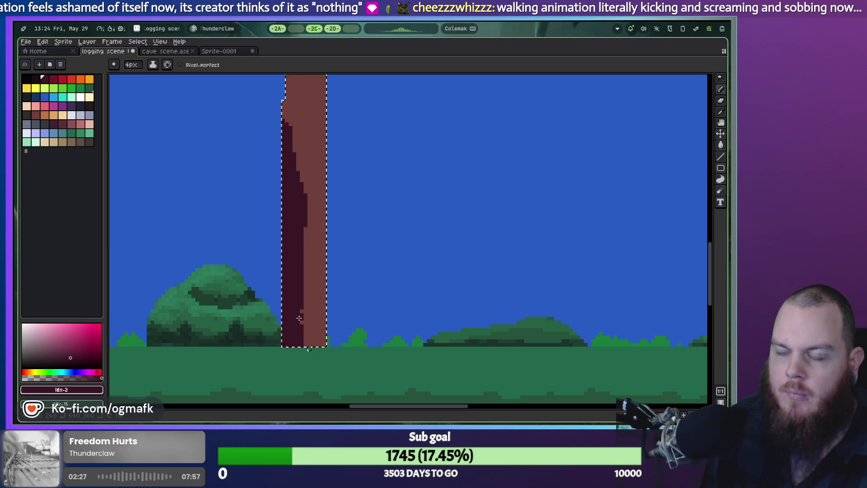
scroll(314, 243, "up", 3)
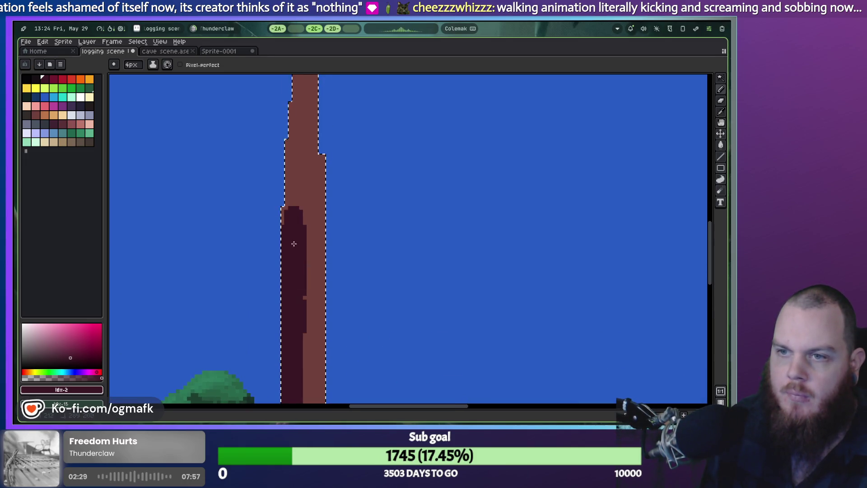
scroll(290, 203, "down", 1)
scroll(305, 297, "down", 3)
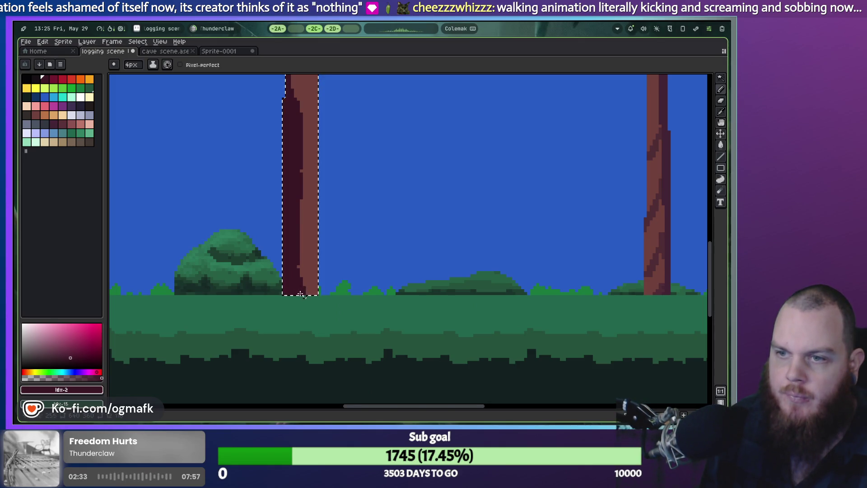
scroll(300, 295, "up", 1)
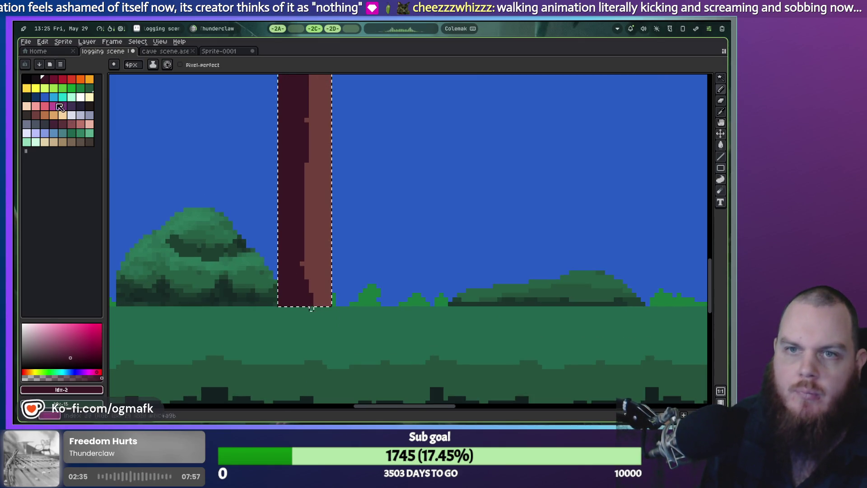
Step: Try a light-brown stroke up the trunk's right side, then undo it
left_click(35, 115)
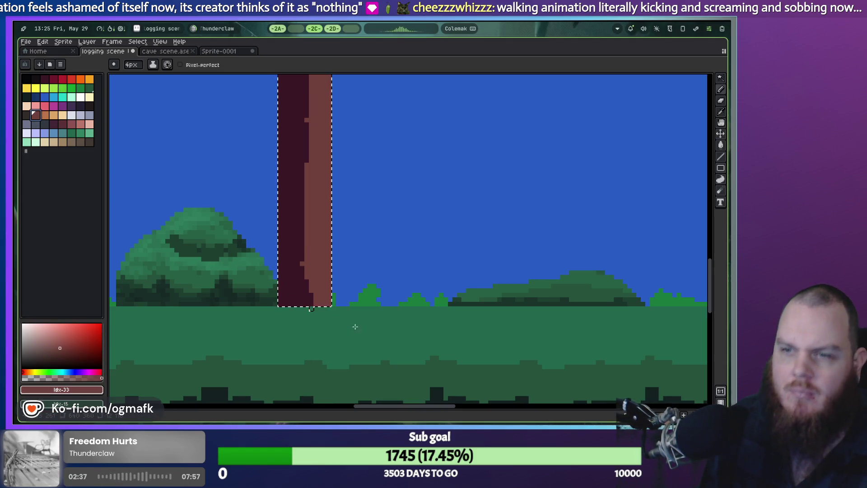
left_click(45, 115)
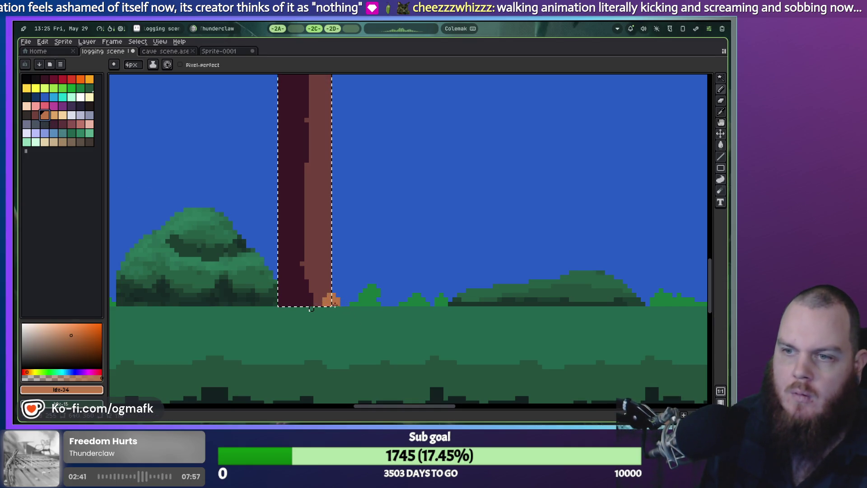
left_click_drag(335, 305, 318, 238)
key("ctrl+z")
key("ctrl+y")
key("ctrl+z")
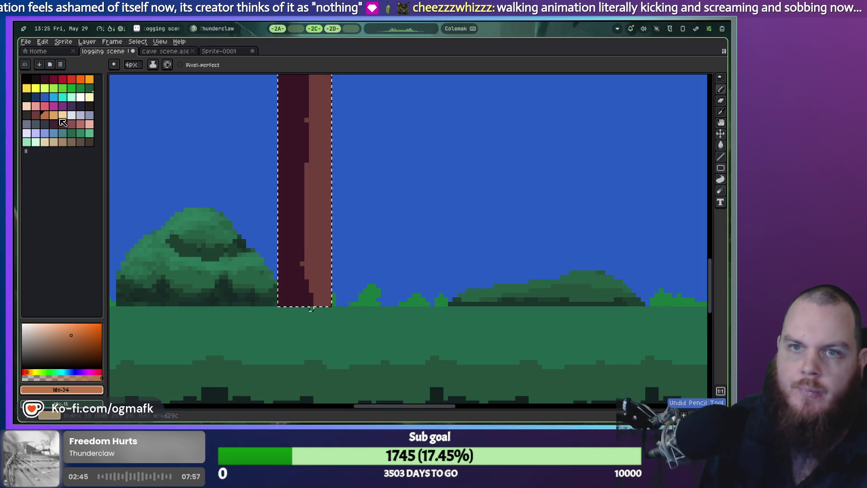
Step: Paint a pale tan highlight strip up the trunk's right edge
left_click(72, 142)
left_click_drag(325, 303, 337, 224)
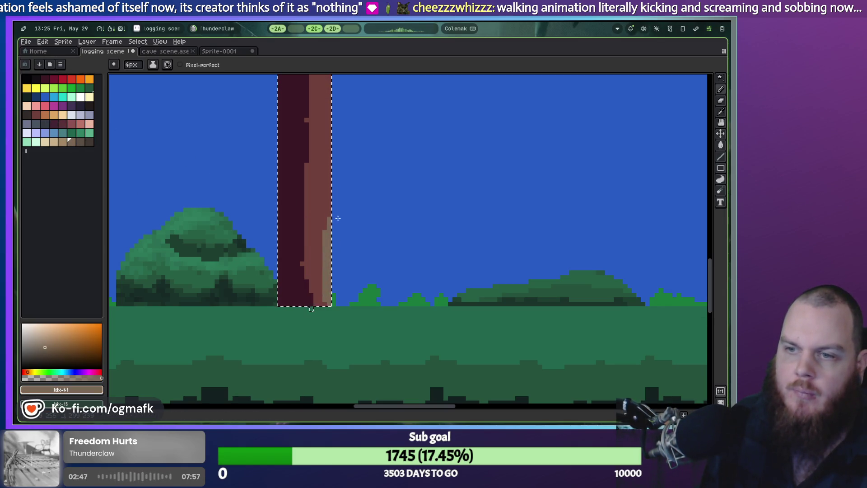
left_click_drag(336, 175, 343, 257)
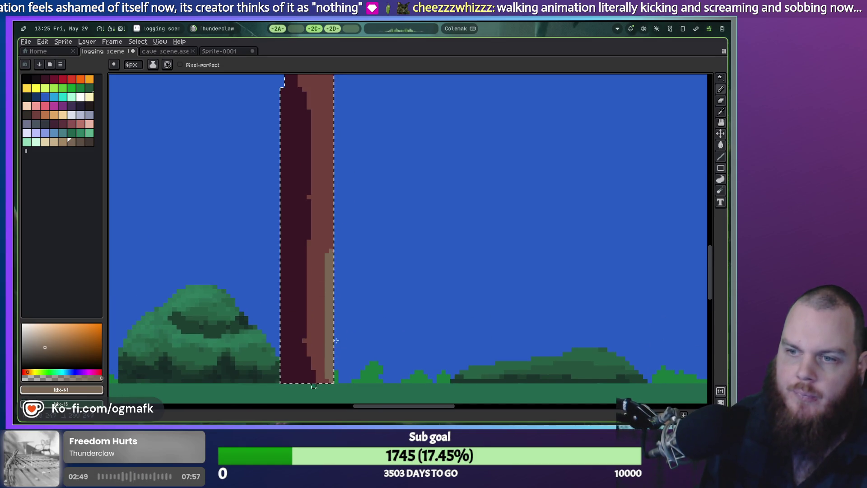
scroll(332, 213, "up", 4)
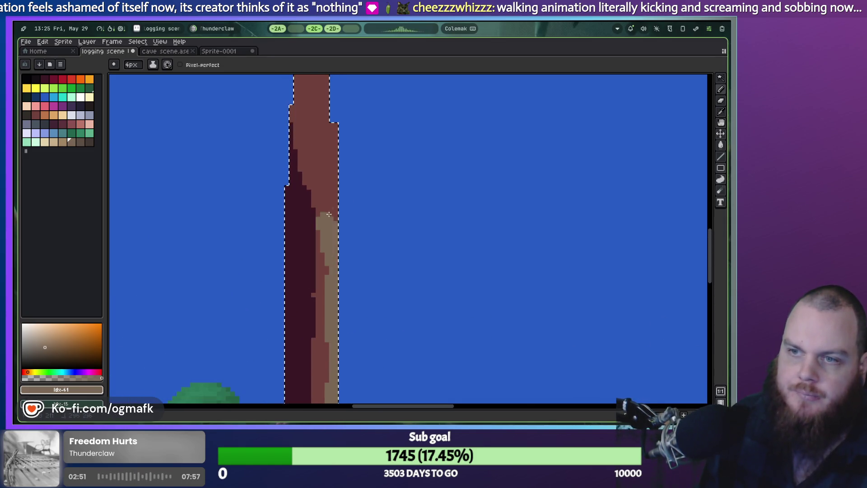
scroll(340, 276, "down", 6)
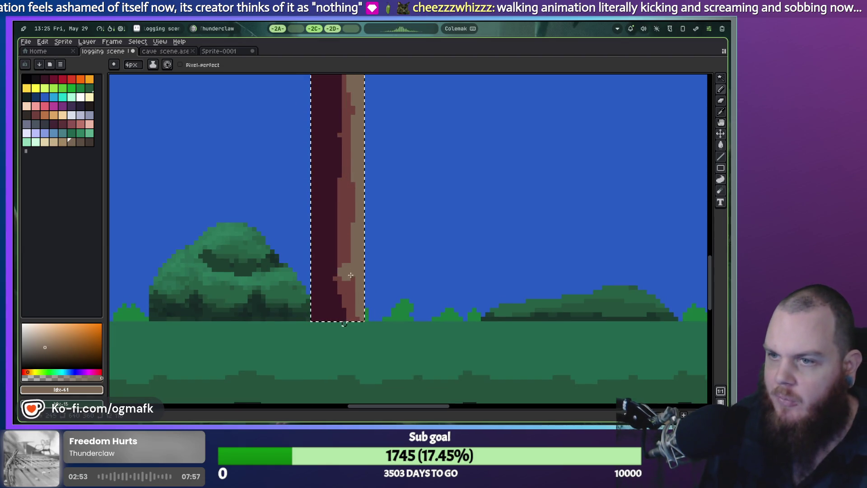
left_click(63, 141)
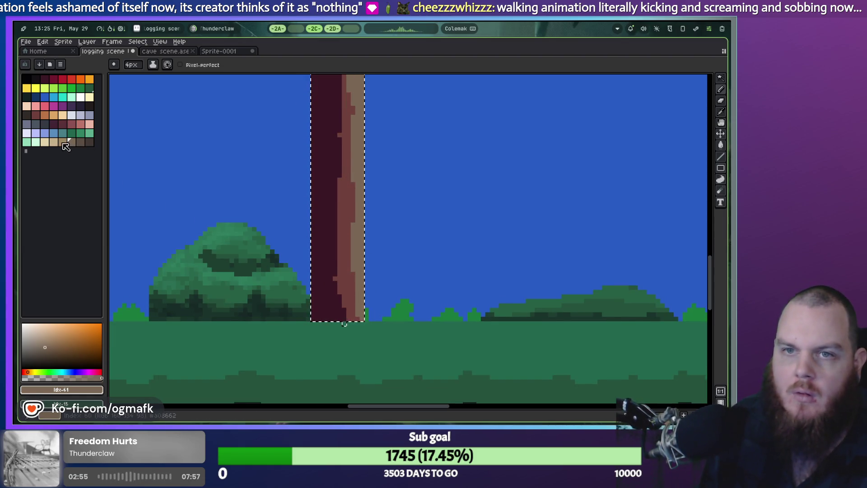
Step: Dab and stroke tan bark patches over the lower trunk, undoing oversized ones
left_click(352, 274)
left_click_drag(339, 271, 344, 294)
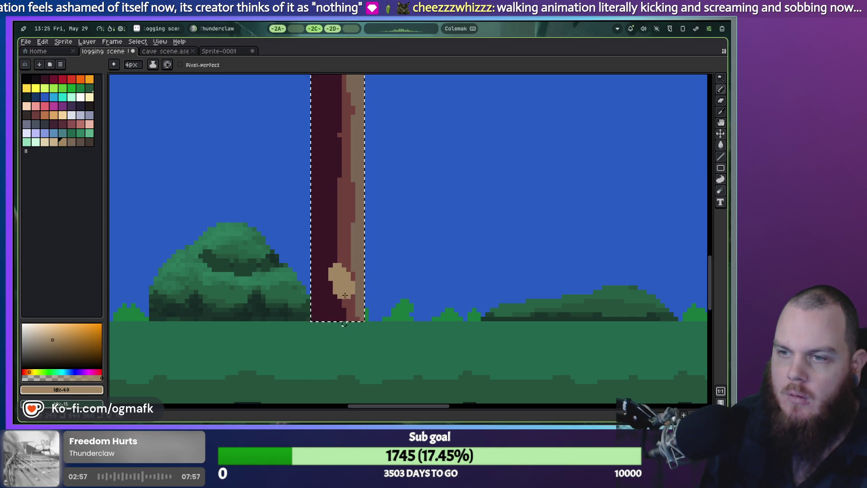
key("ctrl+z")
key("ctrl+z")
left_click(345, 300)
mouse_move(330, 250)
left_mouse_down()
mouse_move(348, 315)
mouse_move(341, 276)
left_mouse_up()
key("ctrl+z")
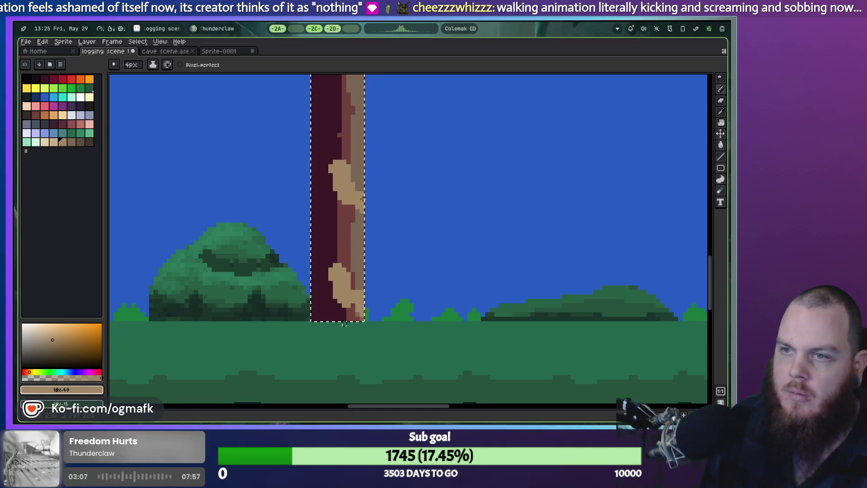
scroll(339, 312, "up", 2)
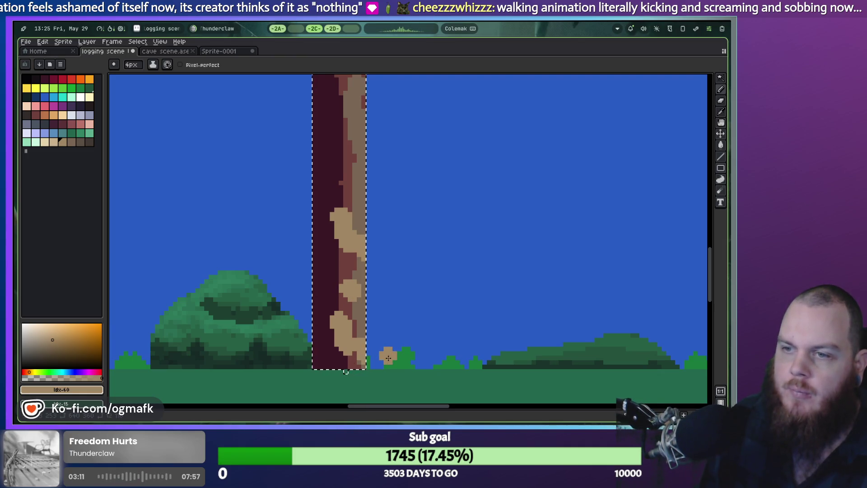
key("ctrl+d")
scroll(402, 335, "down", 1)
scroll(435, 317, "down", 1)
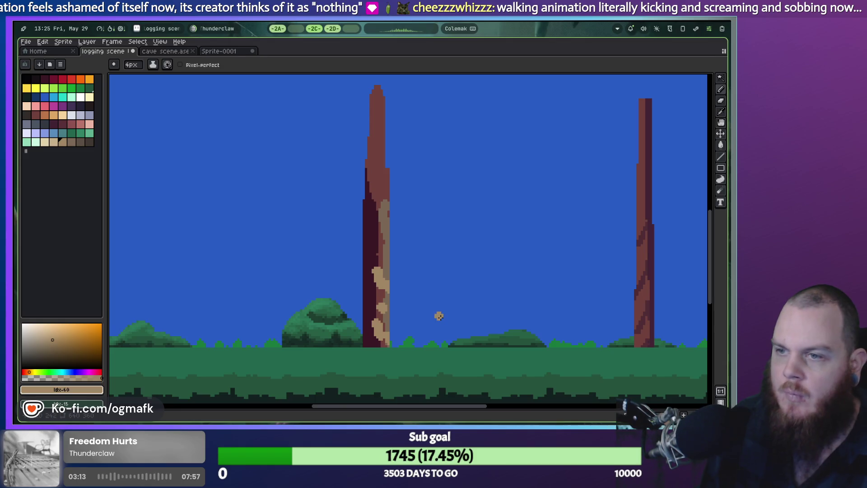
key("ctrl+z")
Step: Undo the tan bark patches, leaving only the dark shadow and thin tan edge highlight
key("v")
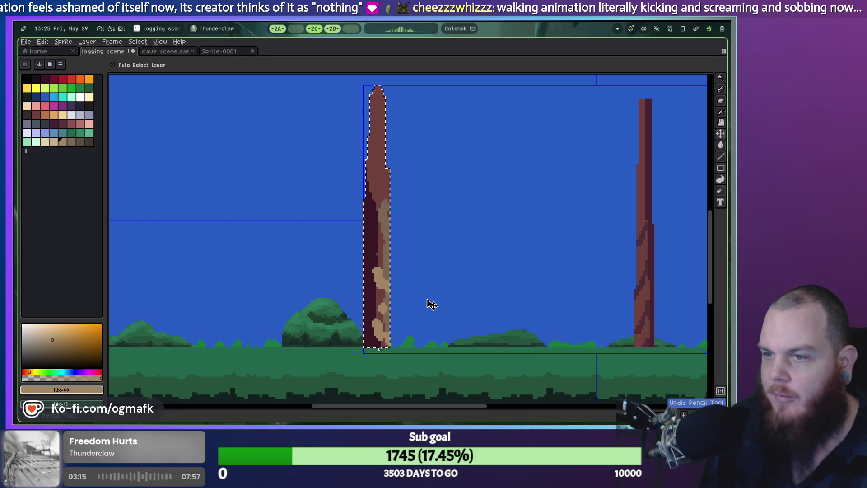
key("b")
scroll(434, 258, "down", 3)
scroll(442, 258, "up", 3)
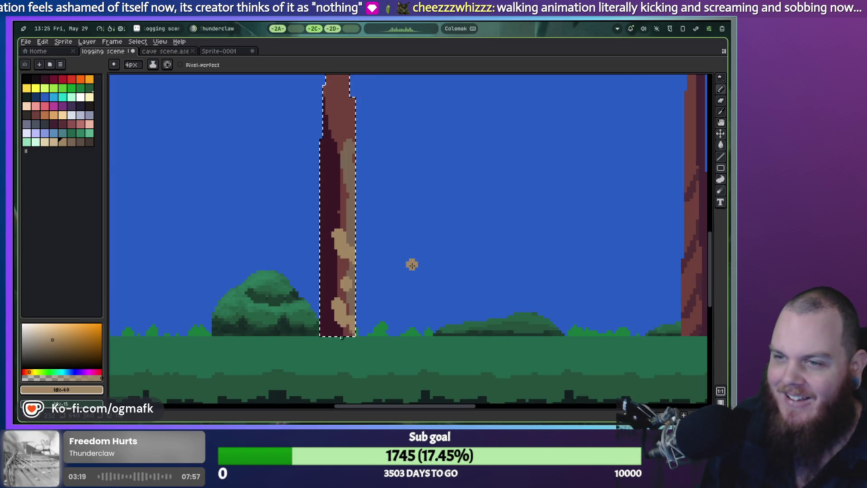
key("ctrl+z")
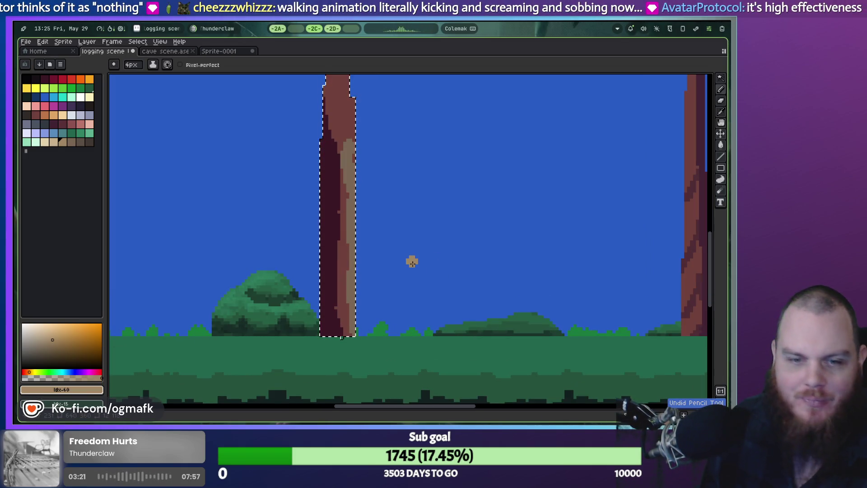
scroll(268, 278, "down", 2)
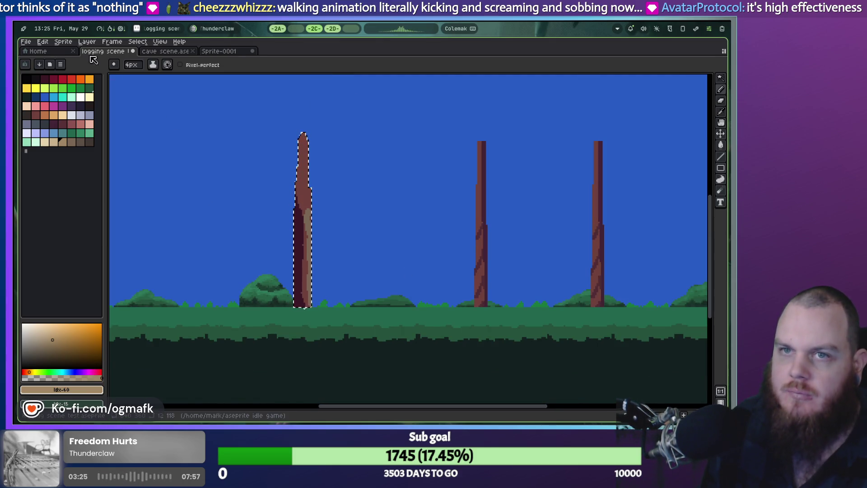
left_click(26, 43)
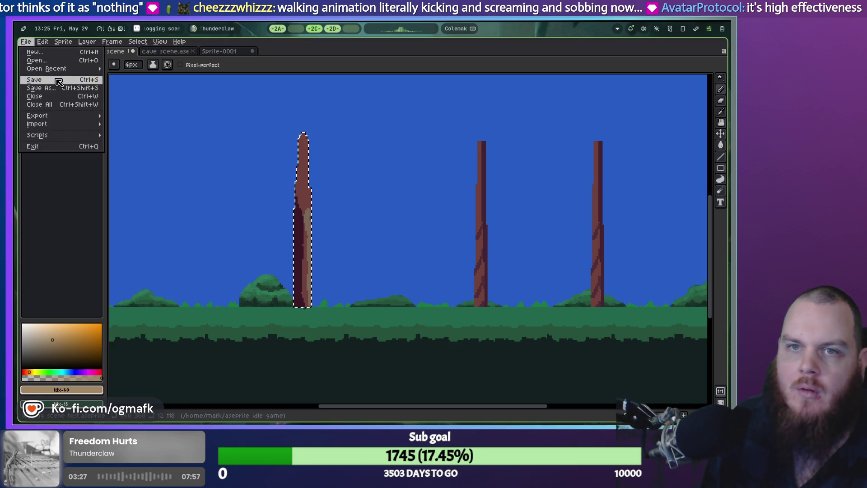
Step: Save the logging scene, then save Sprite-0001 under the name 'walking man'
left_click(60, 95)
key("Escape")
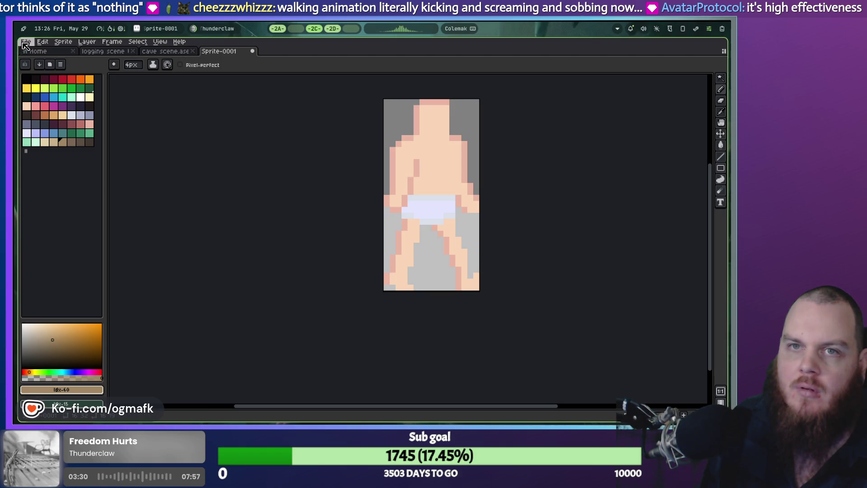
left_click(26, 41)
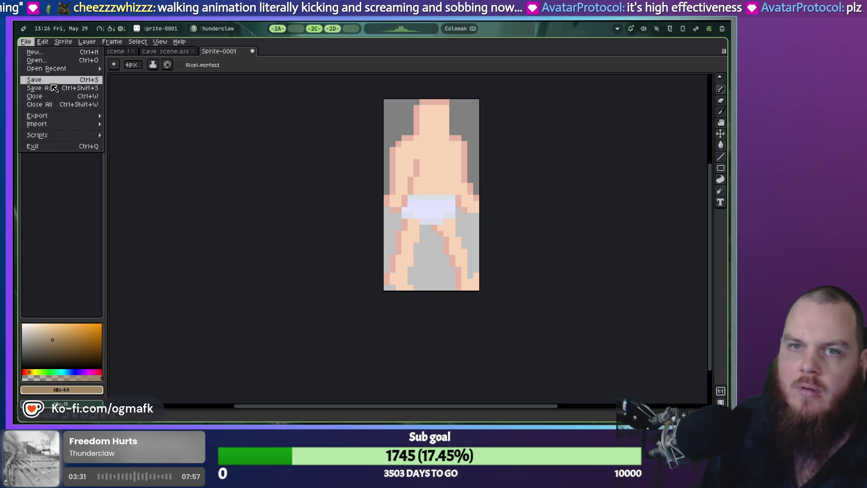
left_click(67, 88)
type("walk")
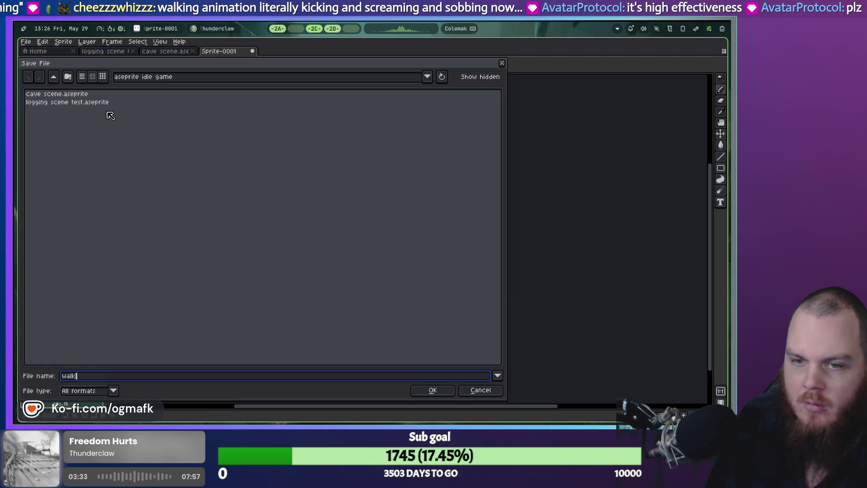
type("ing man")
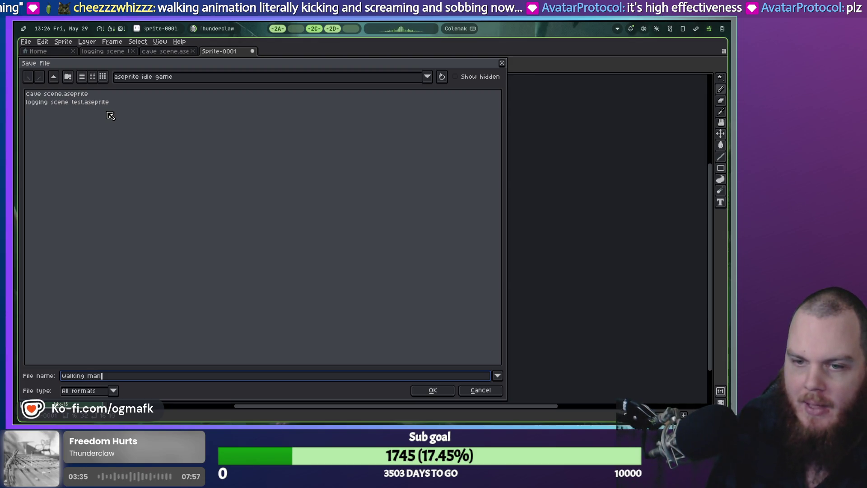
key("Return")
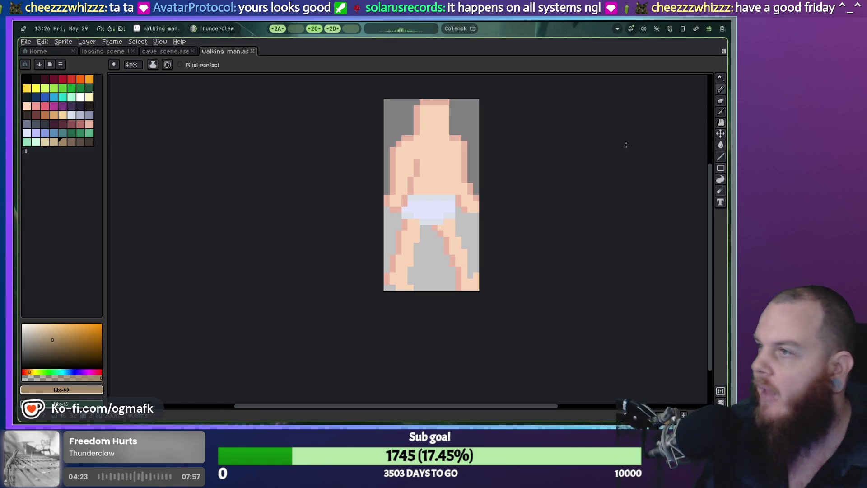
Step: Paint and undo brown hair on the sprite, then switch to empty workspace 2B
left_click_drag(417, 108, 429, 119)
key("ctrl+z")
key("ctrl+z")
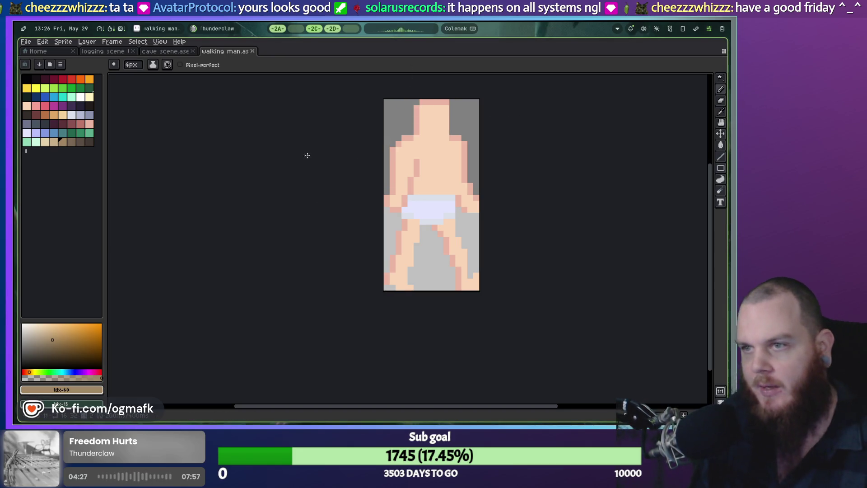
key("super")
left_click(351, 112)
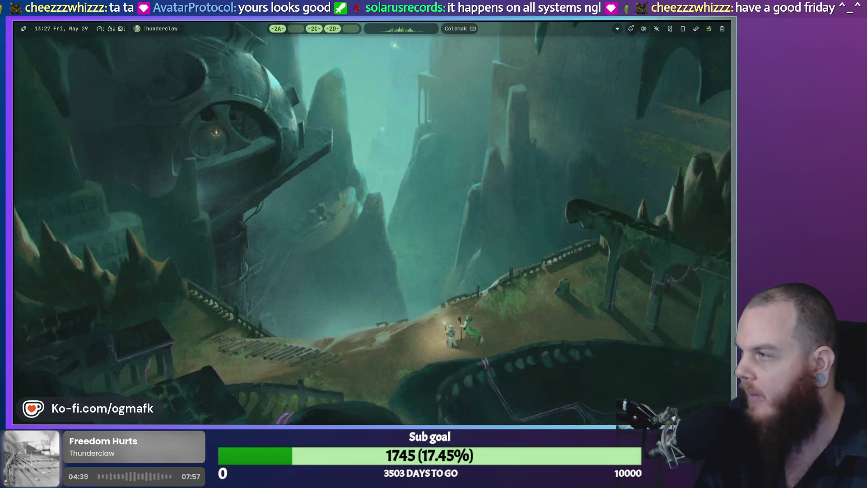
key("super+2")
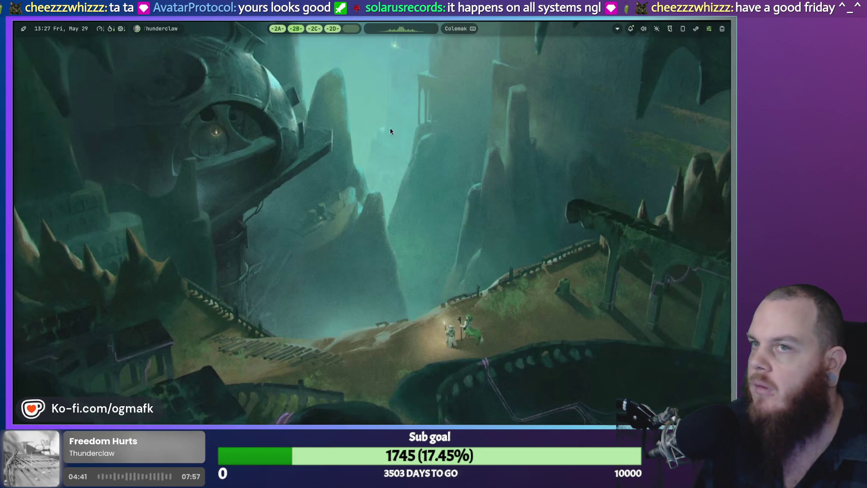
key("super")
Step: Launch kitty, run vivaldi, then type rm -f ~/.config/discord/Local\ State
key("super+Return")
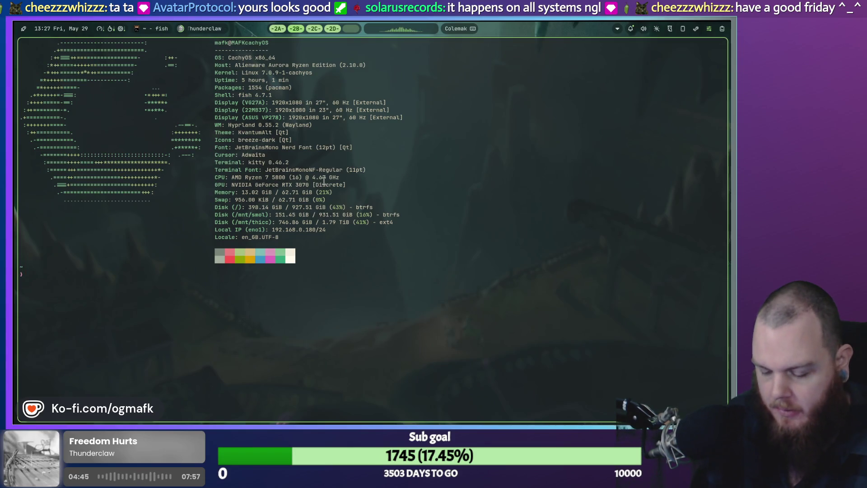
type("d")
key("BackSpace")
type("vivaldi")
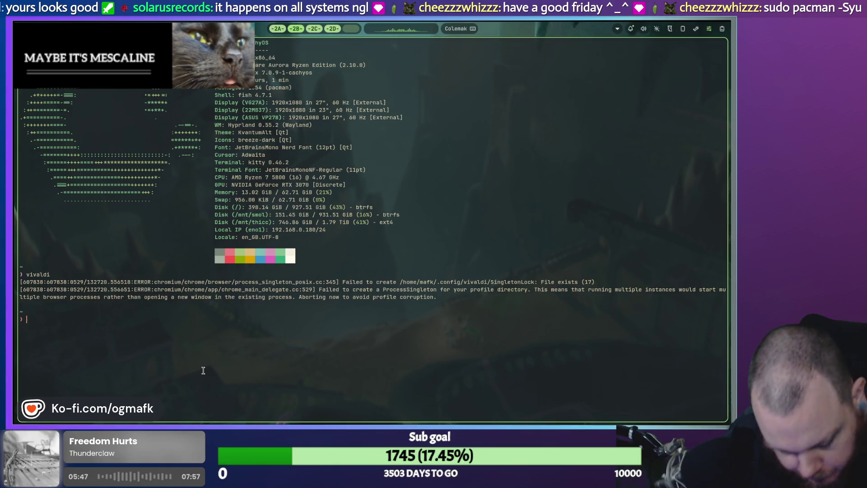
type("rm -f ~/.config/discord/Local\\ State")
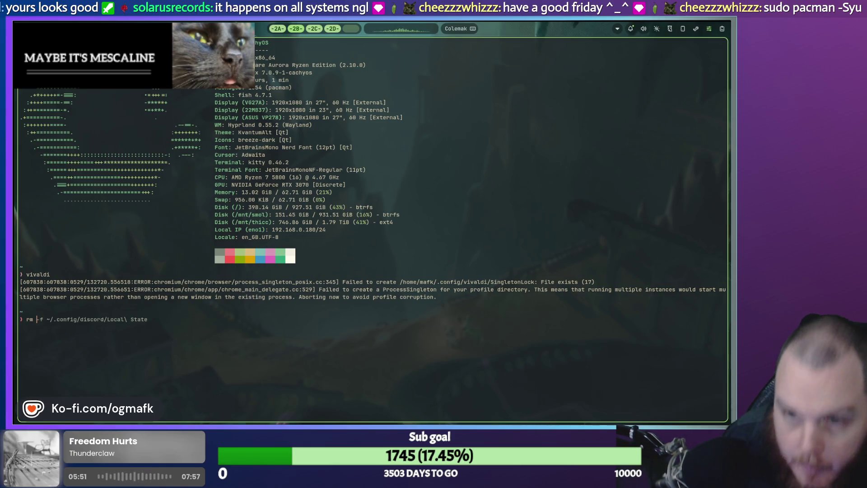
Step: Edit a recalled rm command into rm ~/.config/vivaldi/SingletonLock and run it
key("Up")
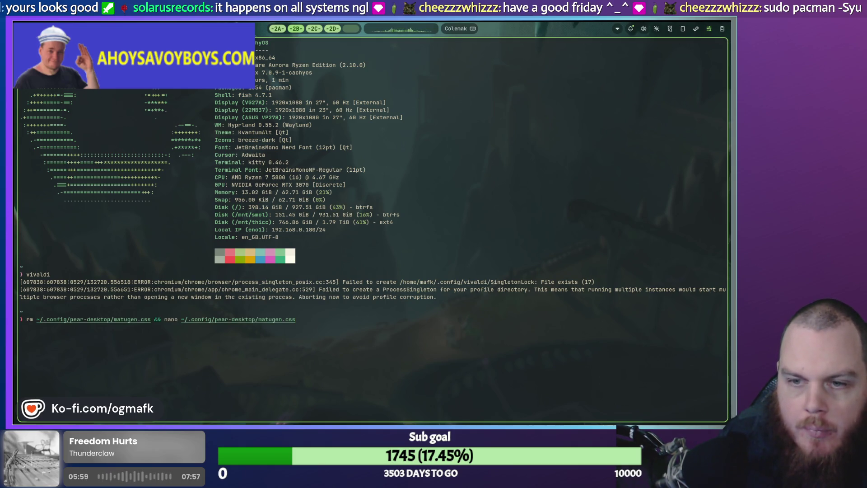
key("BackSpace")
key("BackSpace")
key("BackSpace")
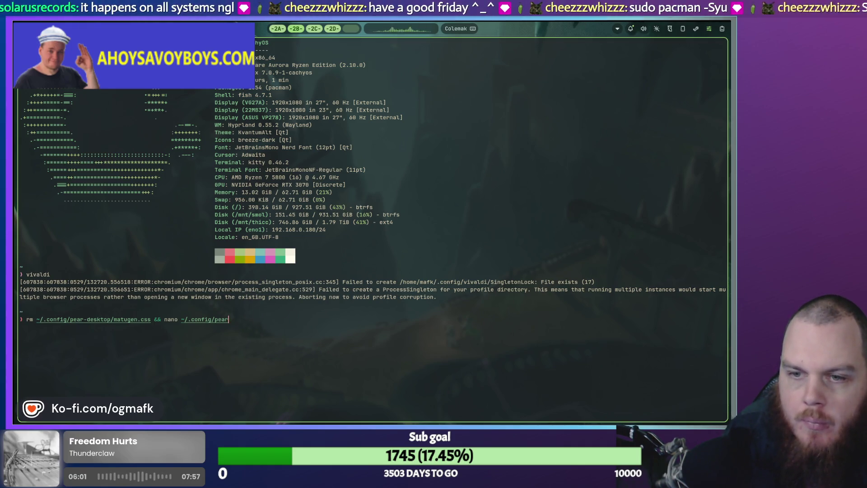
key("BackSpace")
key("BackSpace")
key("BackSpace")
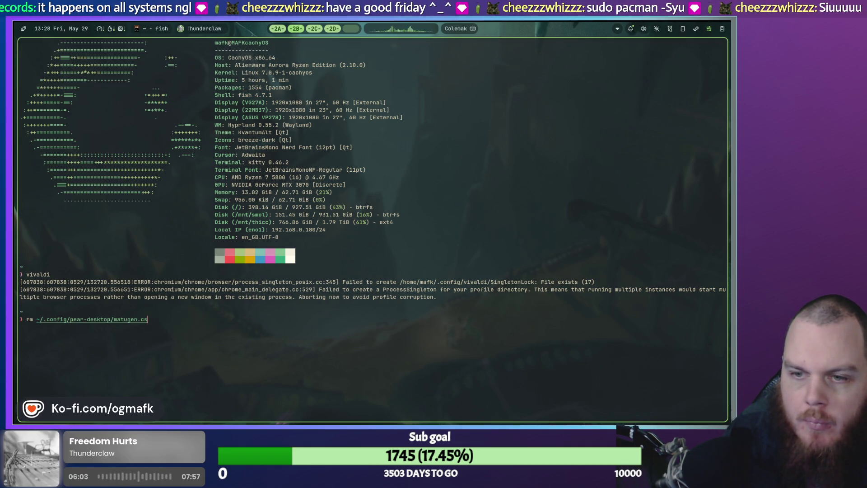
key("BackSpace")
key("BackSpace")
key("BackSpace")
key("BackSpace")
type("v")
key("Tab")
key("BackSpace")
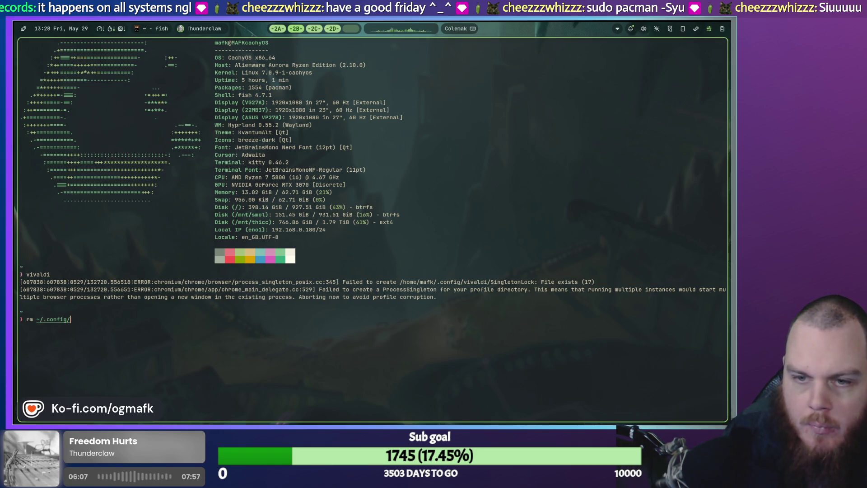
key("Right")
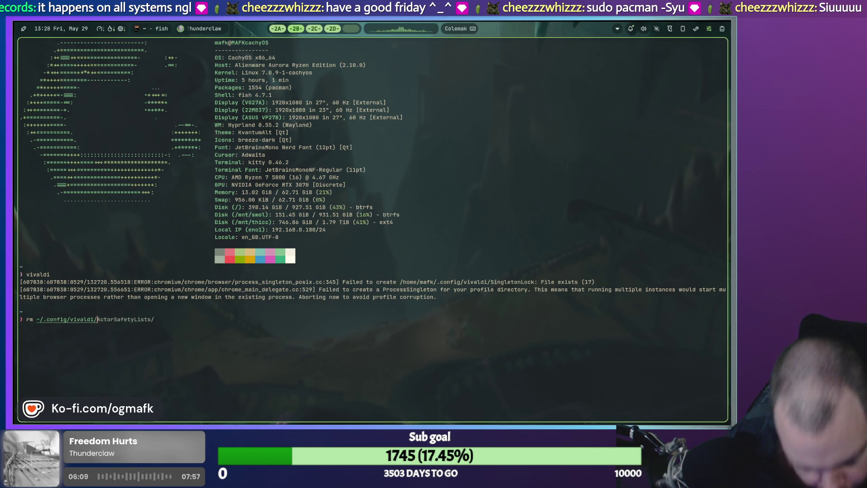
type("Singleton")
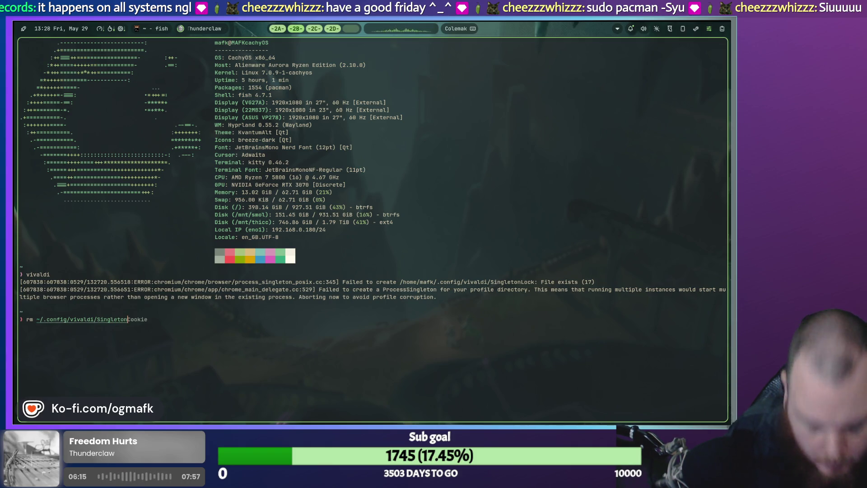
type("Lock")
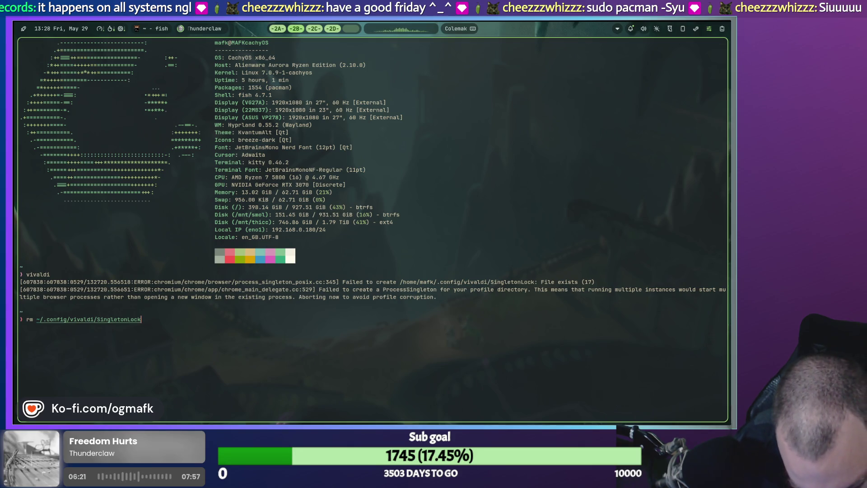
key("Return")
Step: Check the vivaldi command's completions, then launch Vivaldi from the app launcher
type("v")
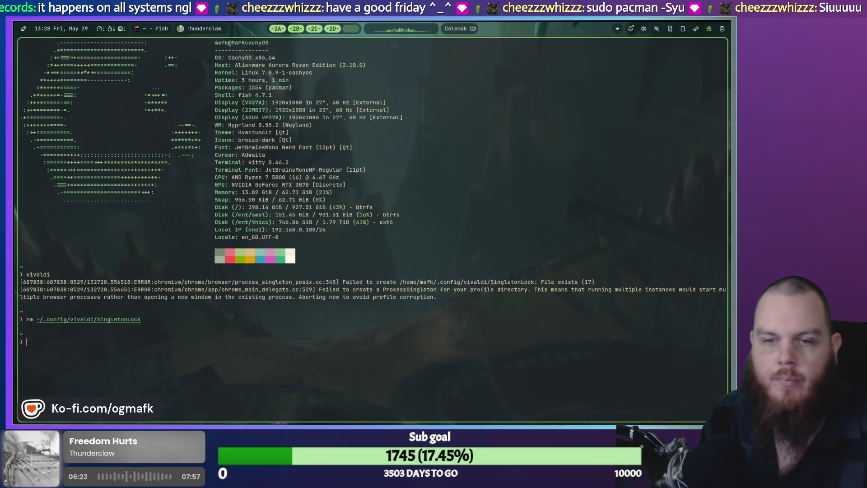
type("i")
key("Tab")
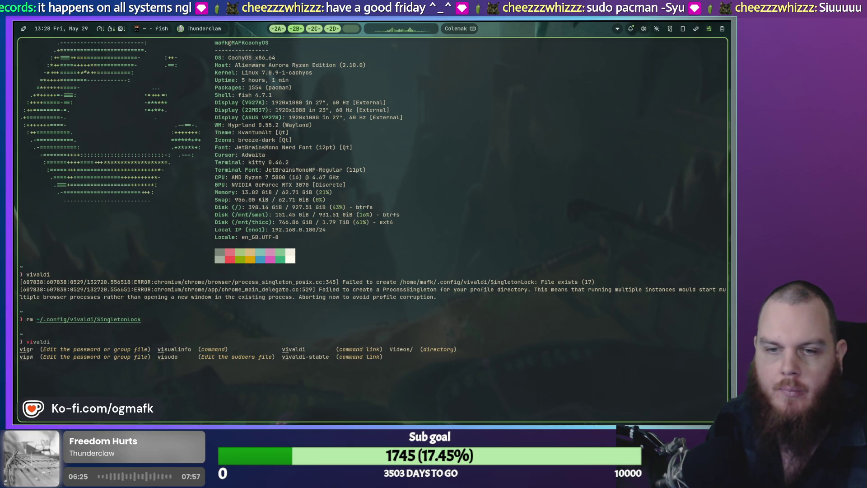
key("Escape")
key("super")
left_click(392, 168)
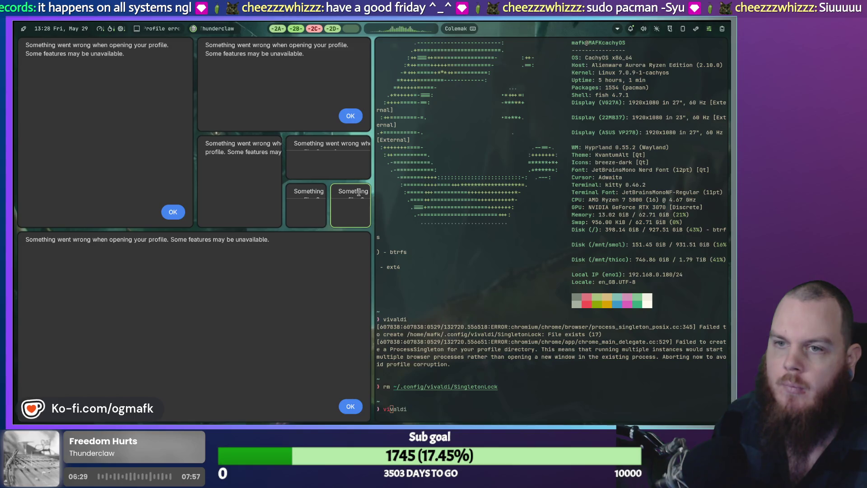
Step: Dismiss all seven Vivaldi profile-error messages
left_click(354, 408)
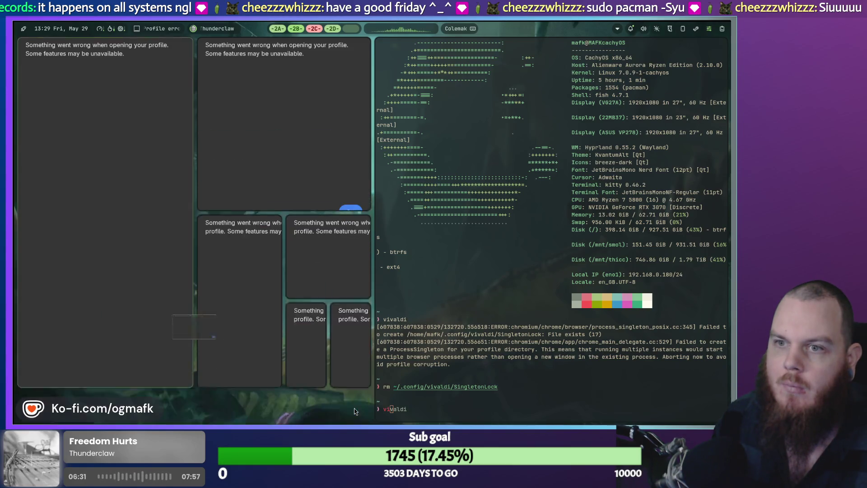
key("Return")
left_click(181, 408)
left_click(199, 407)
left_click(169, 406)
key("Return")
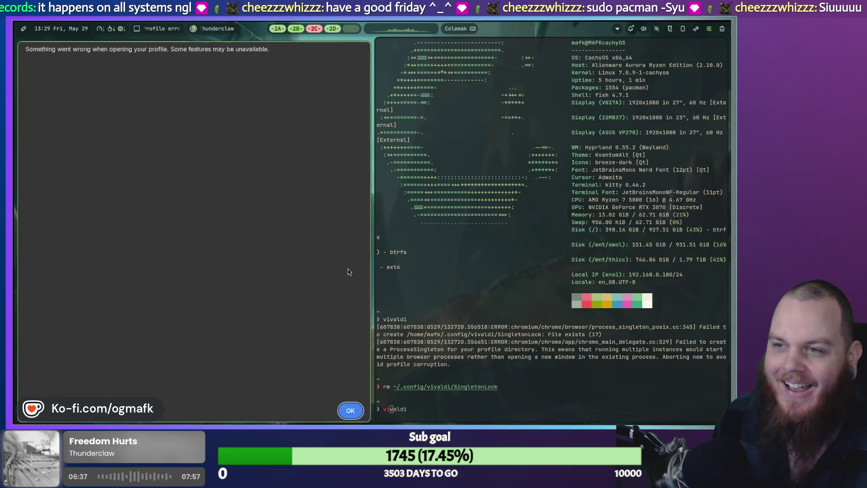
left_click(354, 409)
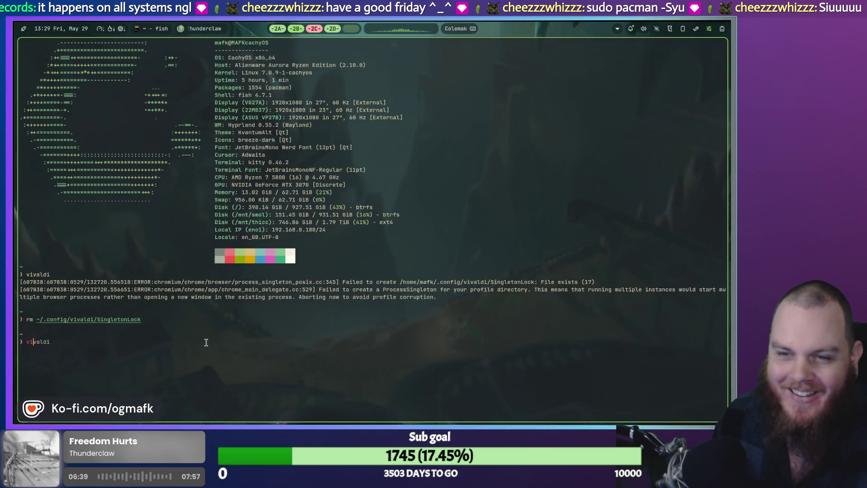
Step: Relaunch Vivaldi and switch to workspace 2C beside the walking-man sprite
key("super")
left_click(408, 181)
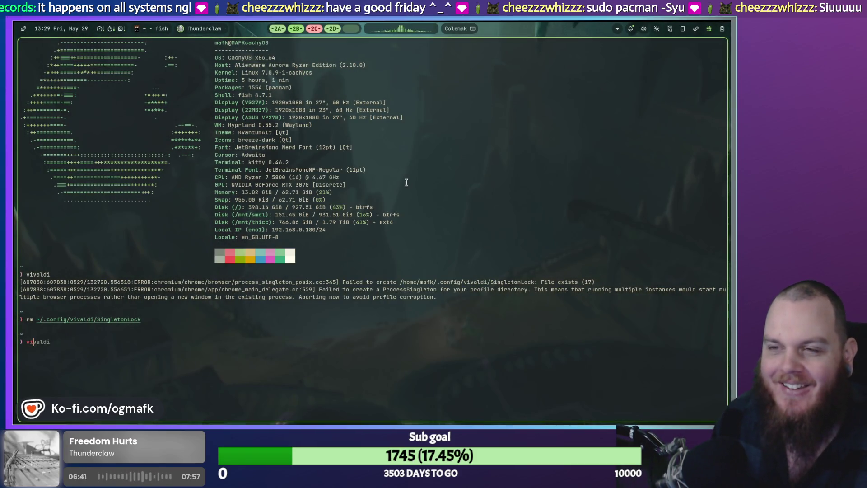
left_click(316, 31)
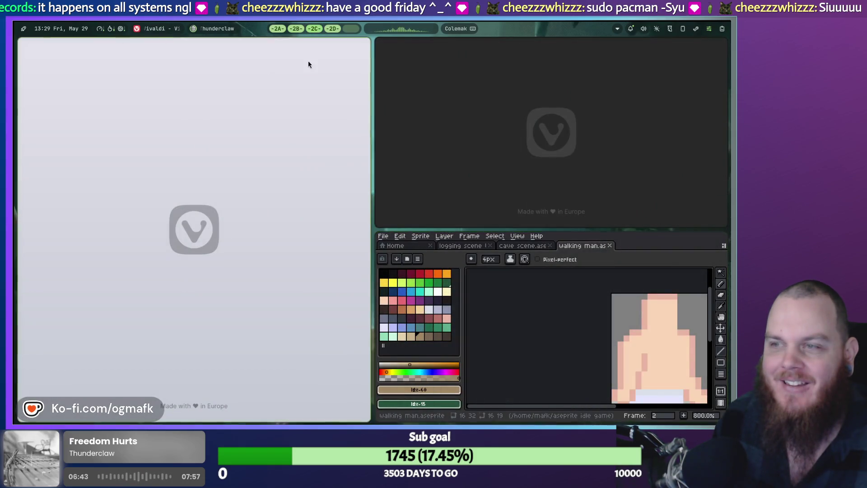
Step: Close both loading Vivaldi windows with super+q and start the browser again
key("super")
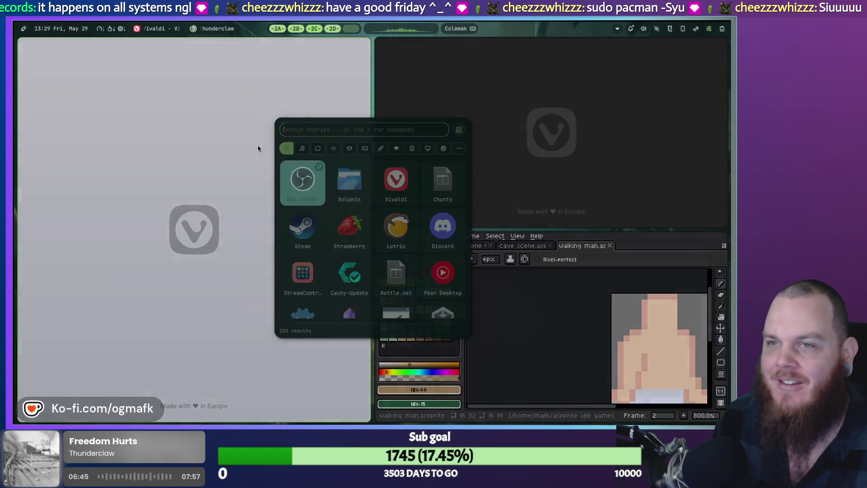
left_click(233, 178)
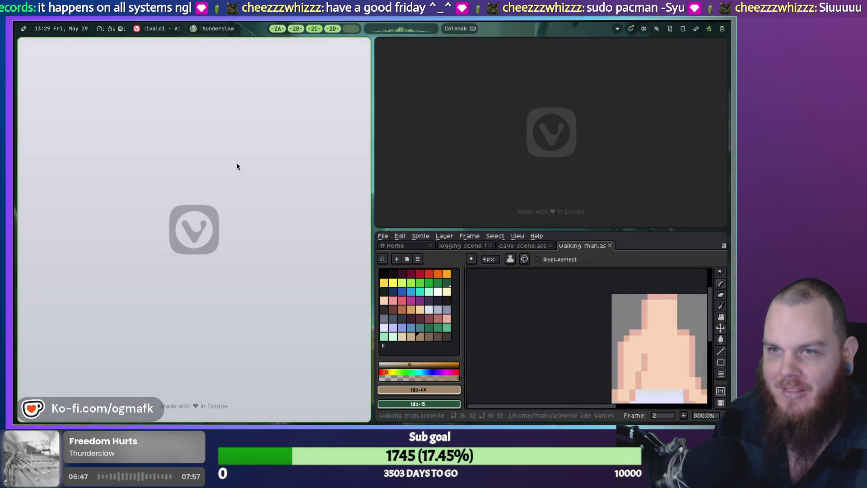
key("super+q")
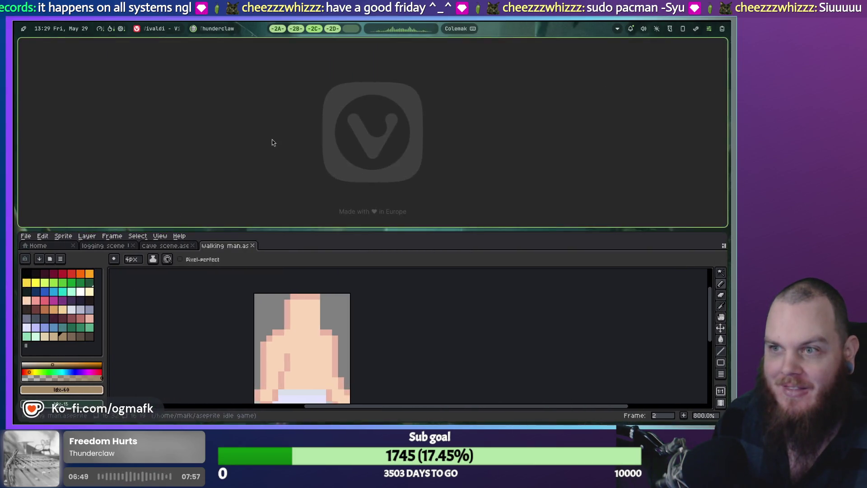
key("super+q")
key("super")
key("Escape")
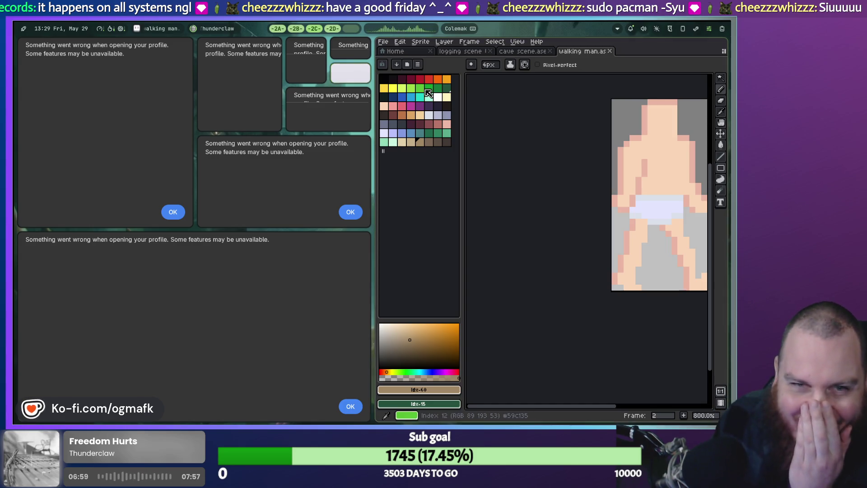
Step: Dismiss the seven stacked Vivaldi profile-error messages
left_click(352, 408)
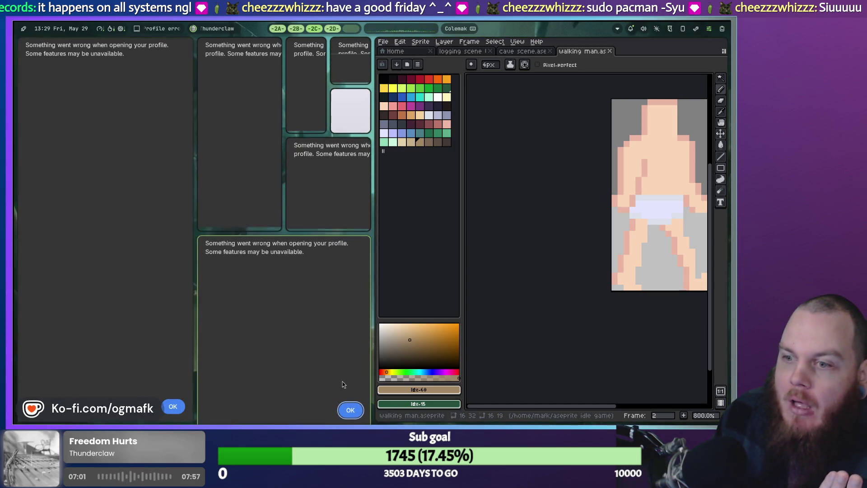
left_click(350, 407)
left_click(172, 406)
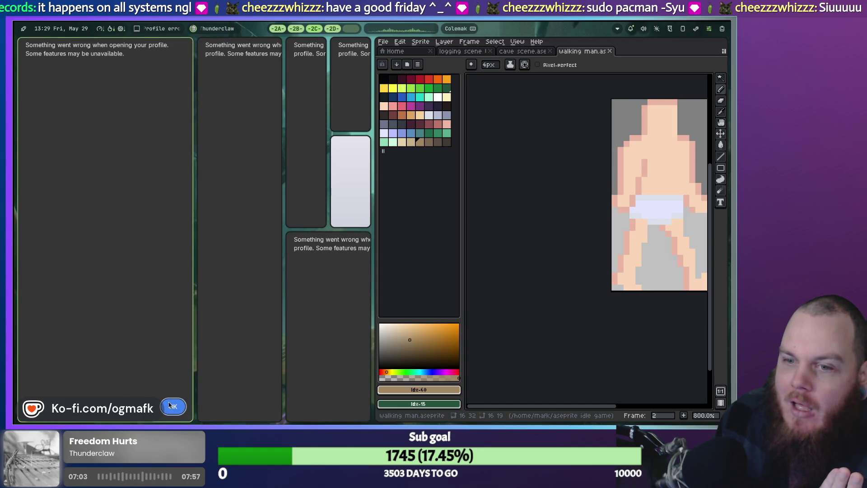
left_click(172, 407)
left_click(349, 408)
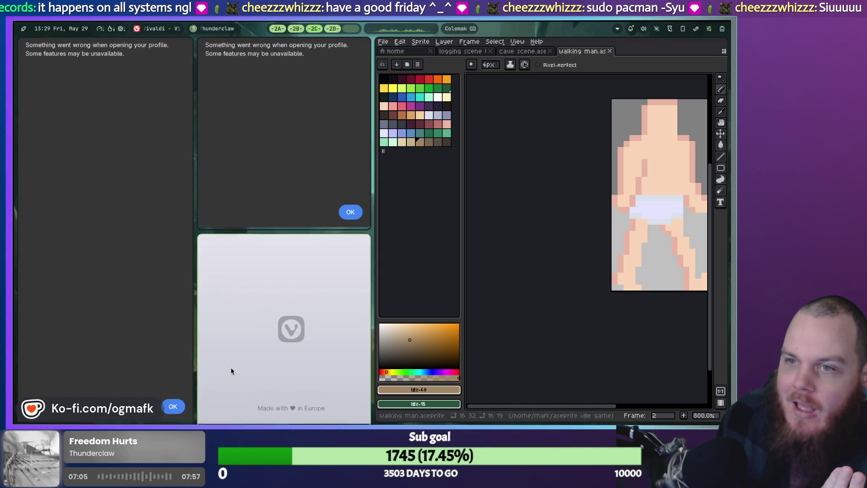
left_click(172, 406)
left_click(351, 213)
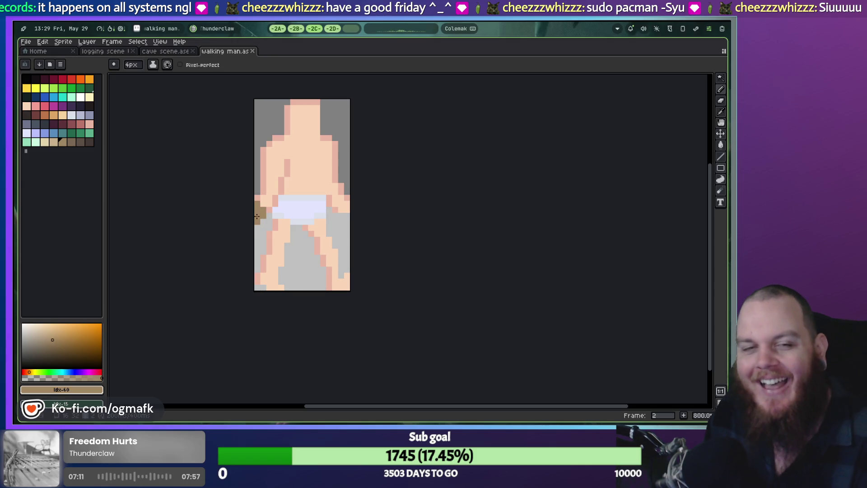
Step: Relaunch Vivaldi, dismiss its two new profile errors, and close the launcher and browser
key("super+space")
left_click(389, 186)
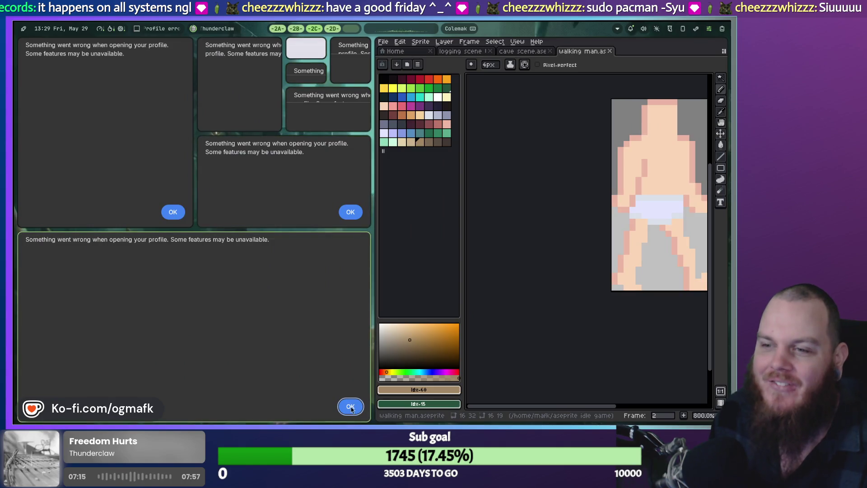
left_click(357, 409)
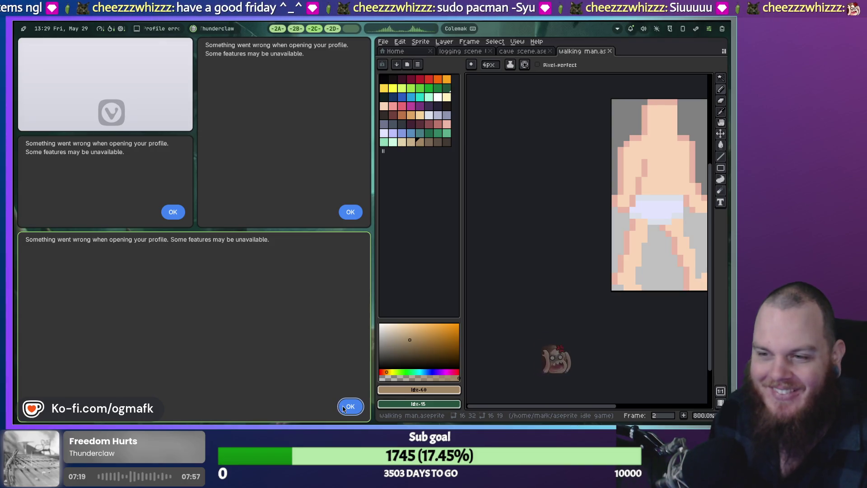
left_click(351, 406)
key("super")
key("Escape")
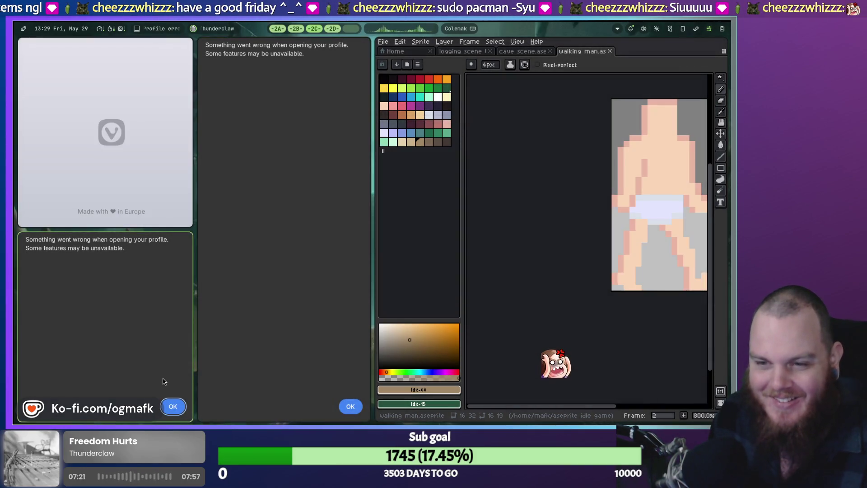
Step: Paint a brown stroke on the walking-man sprite canvas
left_click(173, 405)
left_click_drag(261, 108, 253, 115)
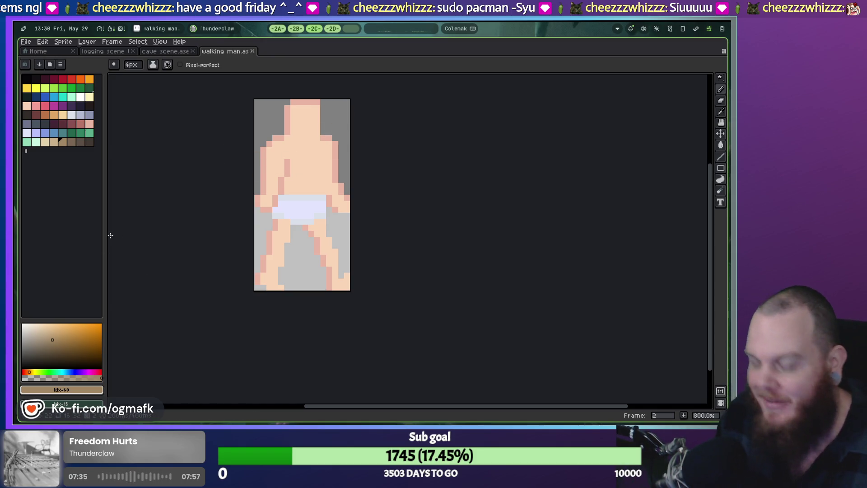
key("super")
Step: Run arch-update, confirm, skip the Arch news, enter the sudo password, then close Aseprite for Godot
type("ca")
key("Return")
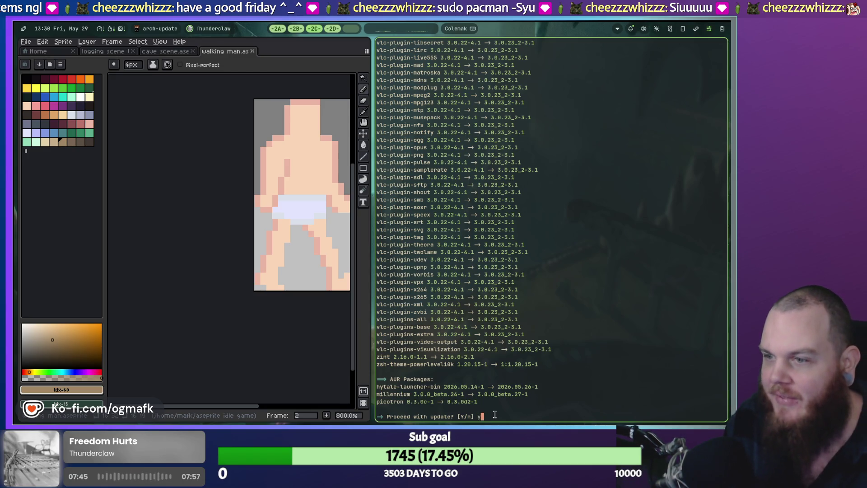
key("Return")
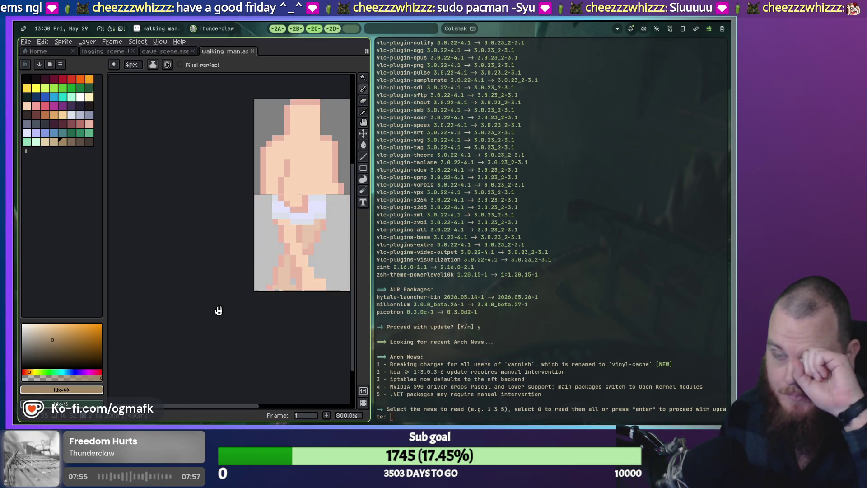
key("Return")
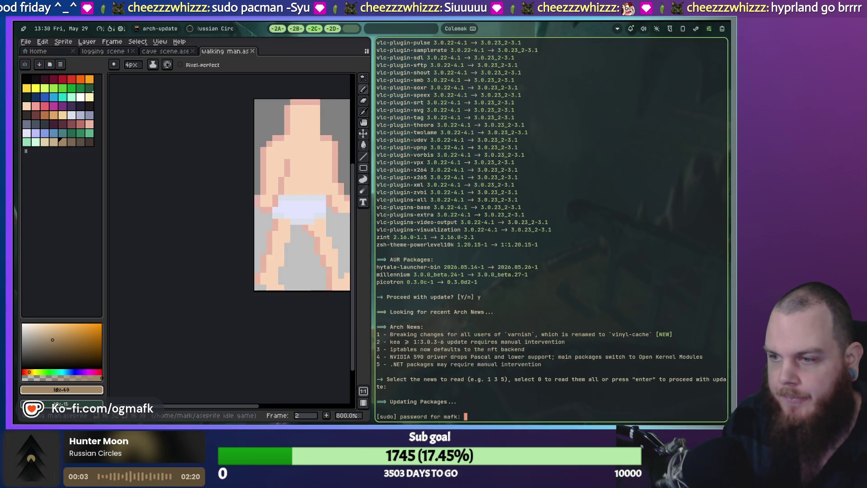
key("Return")
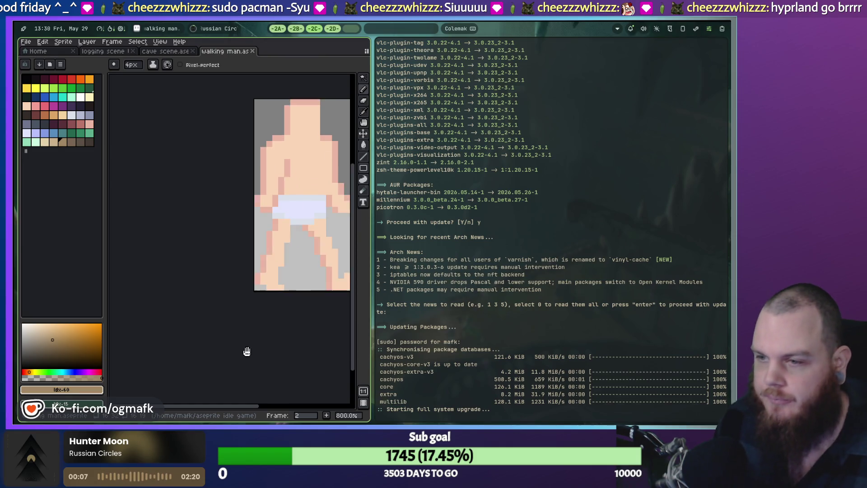
key("super+shift+2")
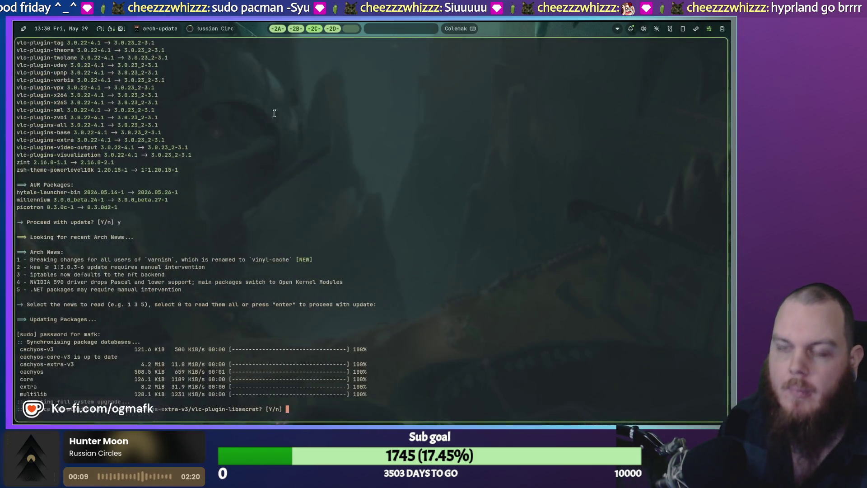
left_click(297, 29)
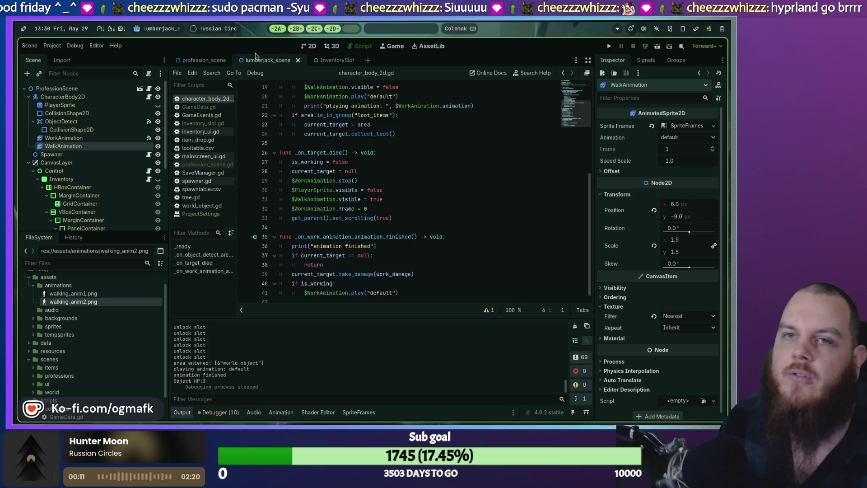
Step: In a new kitty terminal, stage changes with git add . and enter /home/mafk/idleclones
key("super+Return")
type("git")
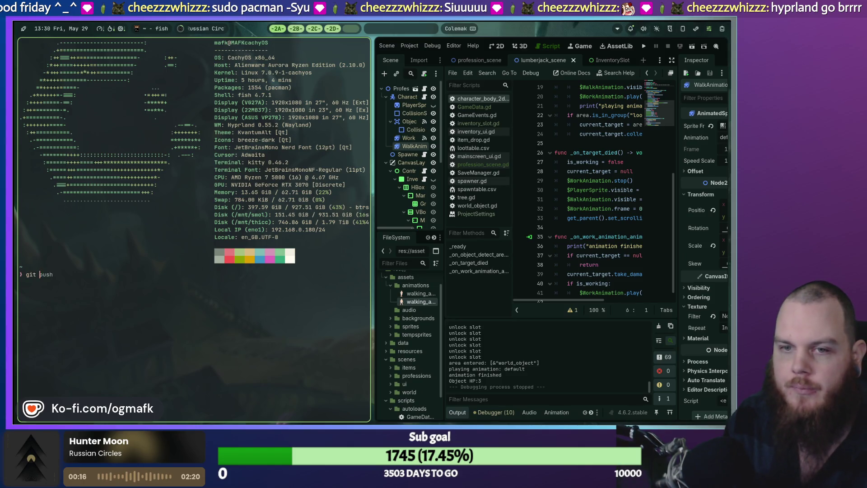
type("add .")
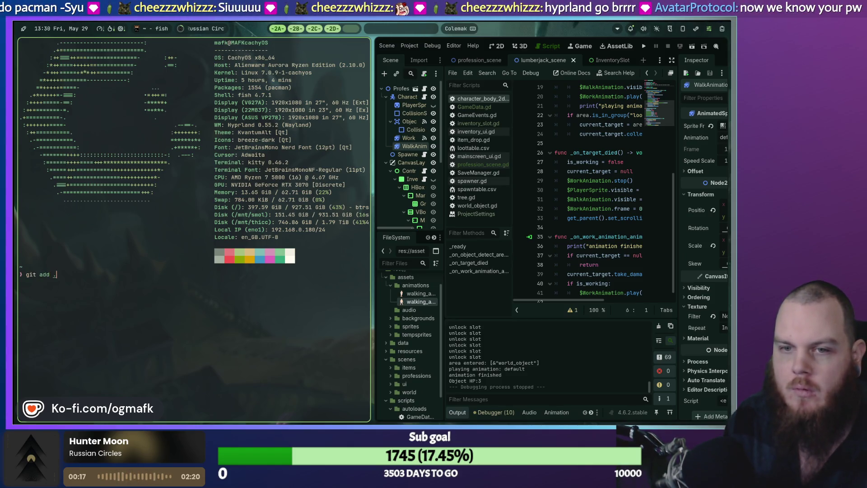
key("Return")
type("cd /home/mafk/idleclones")
key("Return")
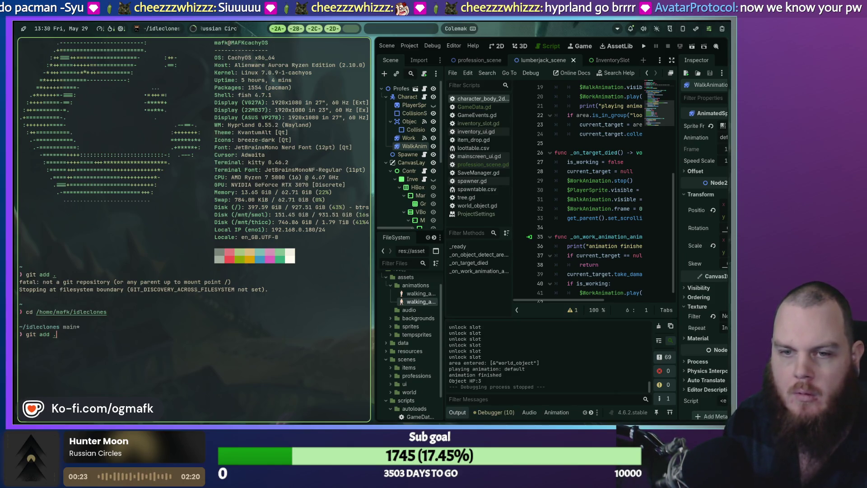
Step: Recall the earlier git commit -m command about the redone and locked inventory slots
type("git \"comm")
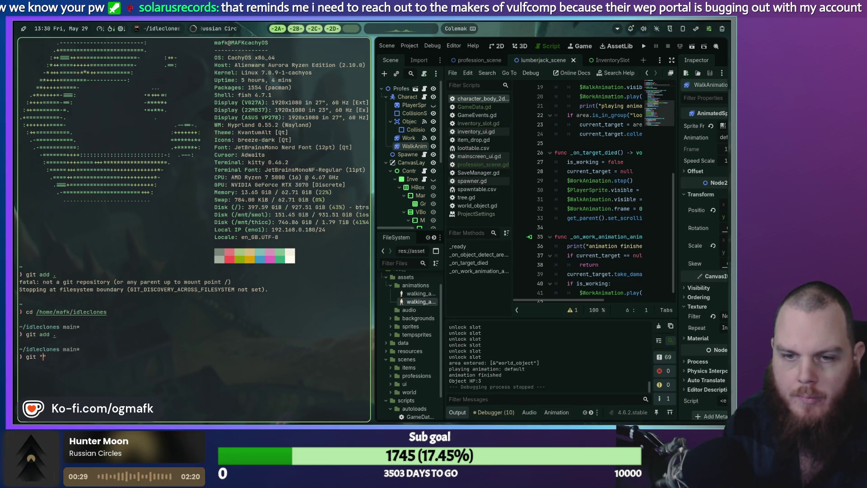
key("BackSpace")
key("BackSpace")
type("c")
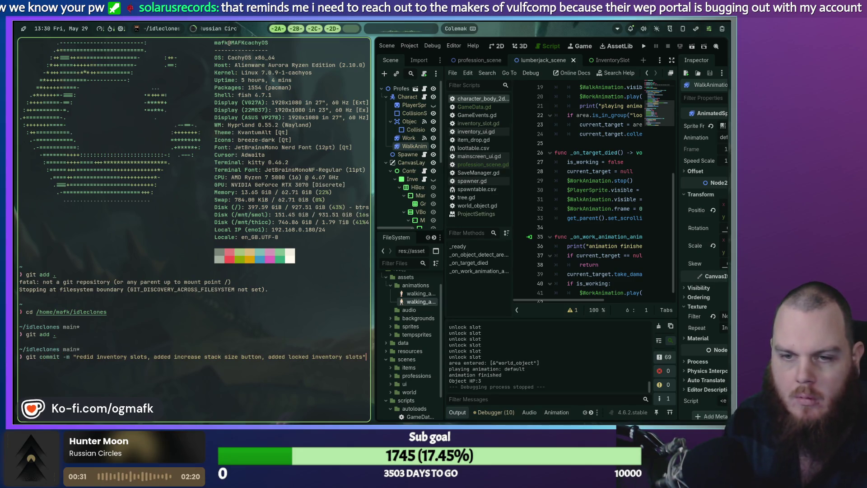
key("Left")
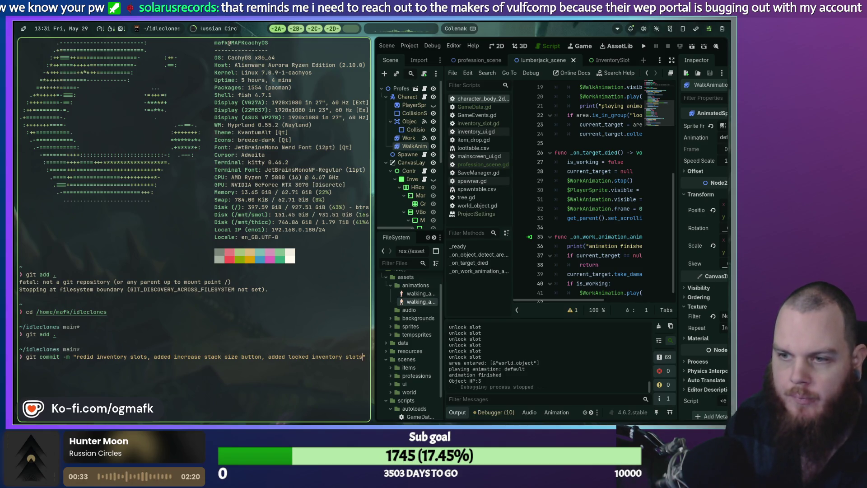